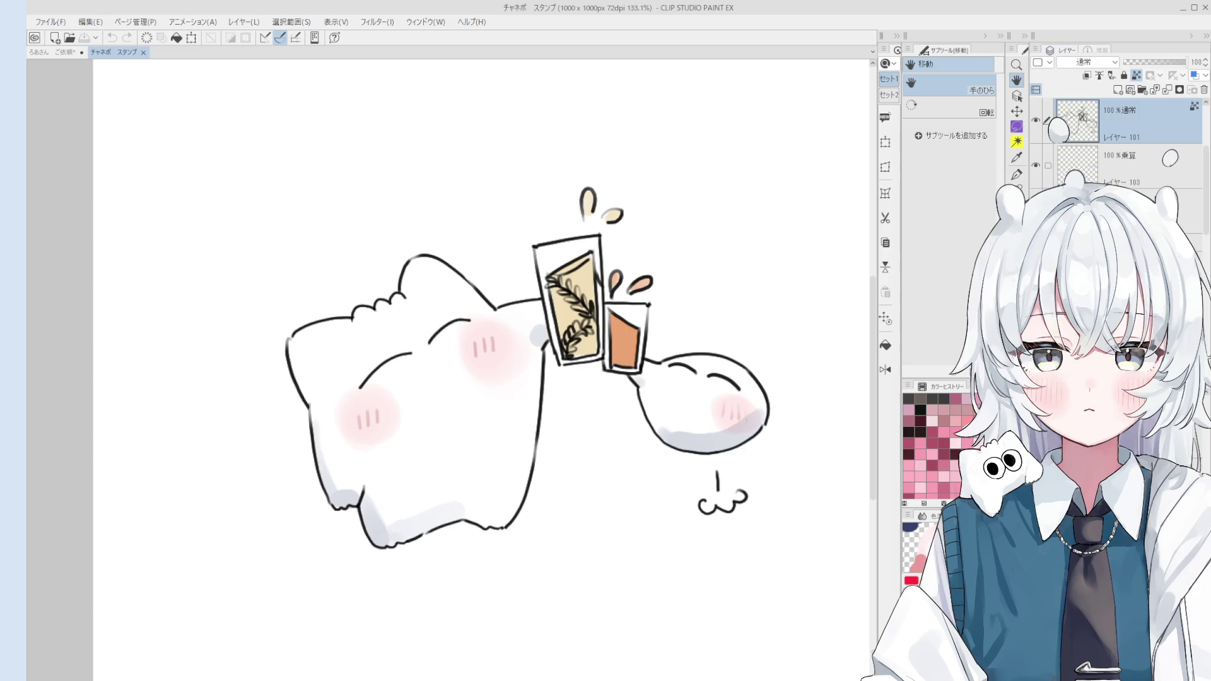
pyautogui.scroll(-3, 553, 489)
pyautogui.scroll(3, 1080, 148)
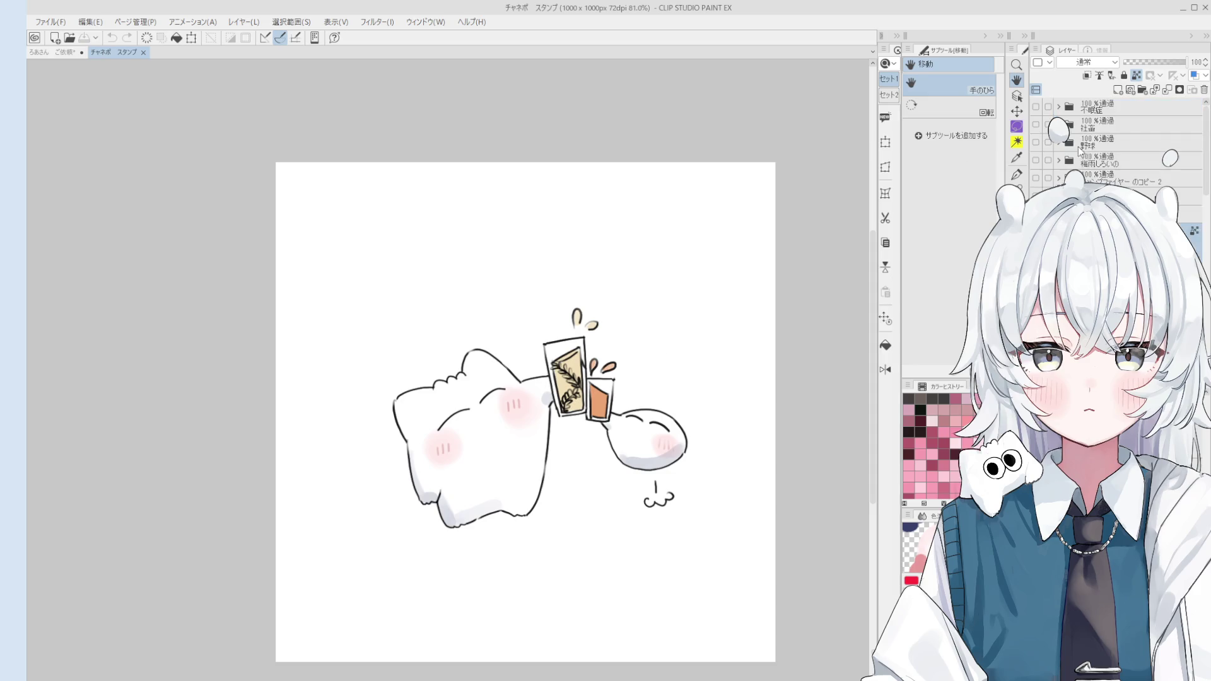
# Add a new layer folder and draw the rounded blob outline in it.
pyautogui.click(1143, 90)
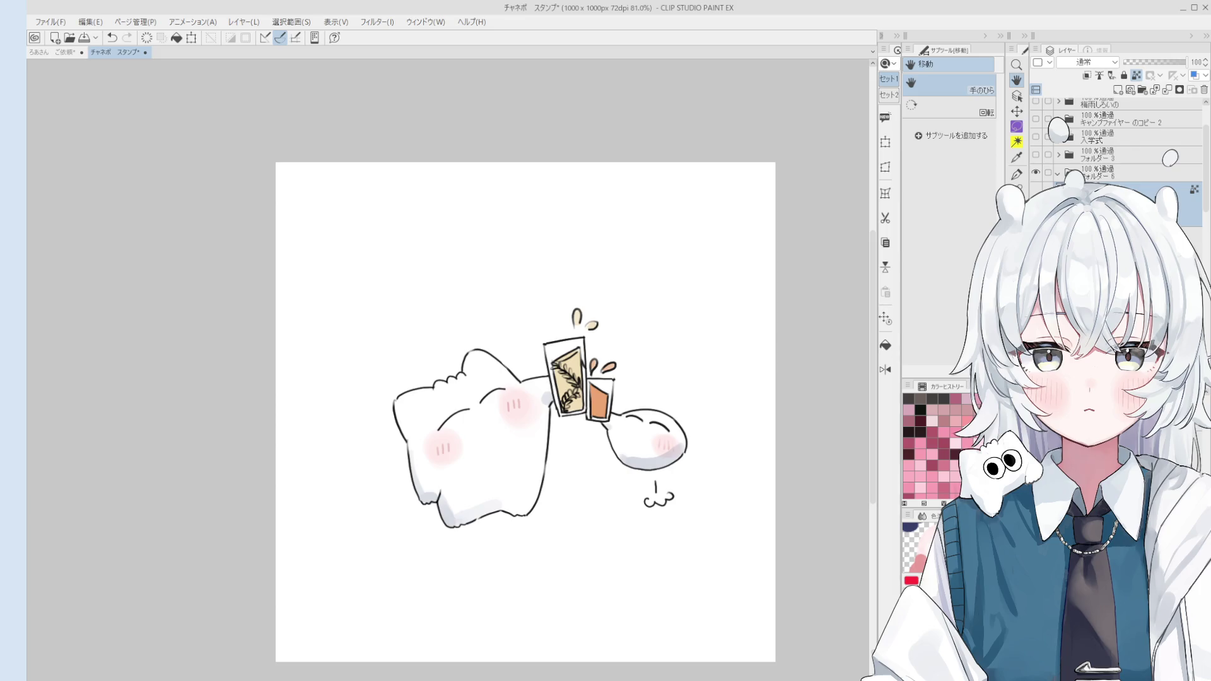
pyautogui.moveTo(660, 507)
pyautogui.mouseDown()
pyautogui.moveTo(724, 478)
pyautogui.moveTo(669, 511)
pyautogui.mouseUp()
pyautogui.scroll(3, 663, 459)
pyautogui.moveTo(674, 428)
pyautogui.mouseDown()
pyautogui.moveTo(651, 470)
pyautogui.moveTo(676, 416)
pyautogui.moveTo(704, 422)
pyautogui.mouseUp()
# Draw the first eye ring with a highlight hook and fill its pupil solid black.
pyautogui.moveTo(656, 472); pyautogui.dragTo(668, 490)
pyautogui.hotkey('ctrl', 'z')
pyautogui.hotkey('ctrl', 'z')
pyautogui.moveTo(694, 418)
pyautogui.mouseDown()
pyautogui.moveTo(680, 442)
pyautogui.moveTo(723, 451)
pyautogui.moveTo(690, 438)
pyautogui.moveTo(705, 465)
pyautogui.moveTo(683, 488)
pyautogui.mouseUp()
pyautogui.hotkey('ctrl', 'z')
pyautogui.press('g')
pyautogui.click(700, 467)
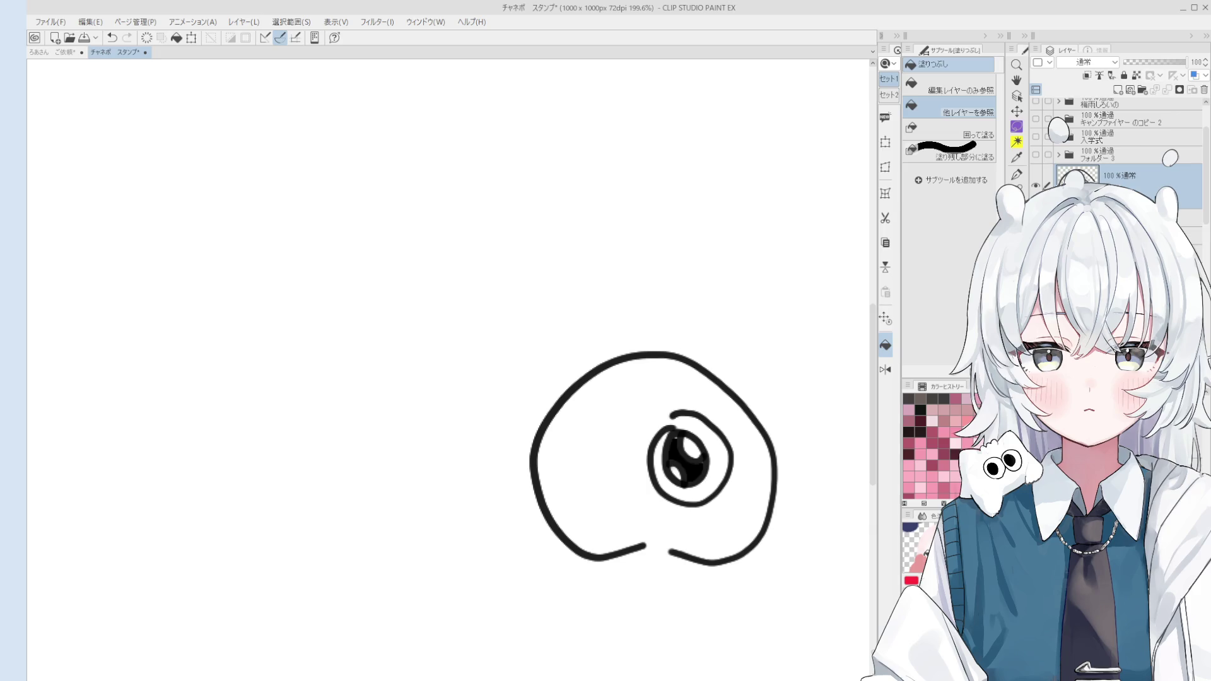
# Clean up the first eye ring, erasing overlaps and rejoining its gaps.
pyautogui.press('e')
pyautogui.scroll(2, 684, 432)
pyautogui.moveTo(679, 416); pyautogui.dragTo(648, 442)
pyautogui.press('p')
pyautogui.moveTo(663, 398); pyautogui.dragTo(640, 428)
pyautogui.press('e')
pyautogui.scroll(-2, 670, 396)
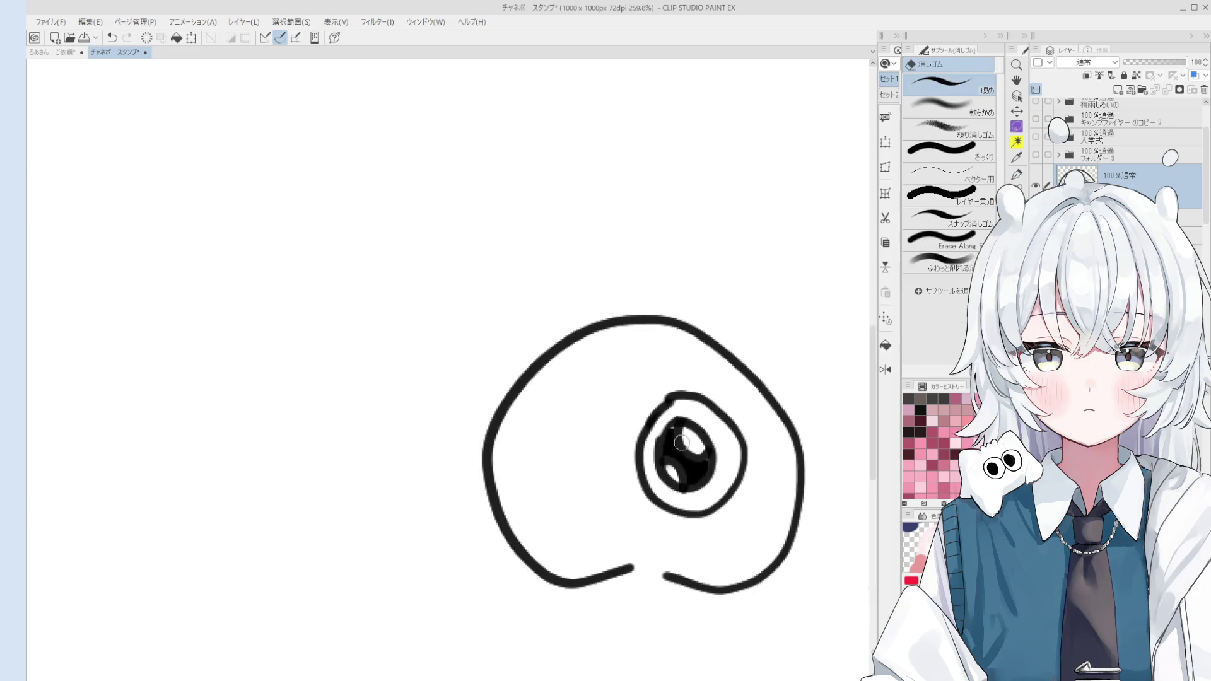
pyautogui.scroll(3, 670, 396)
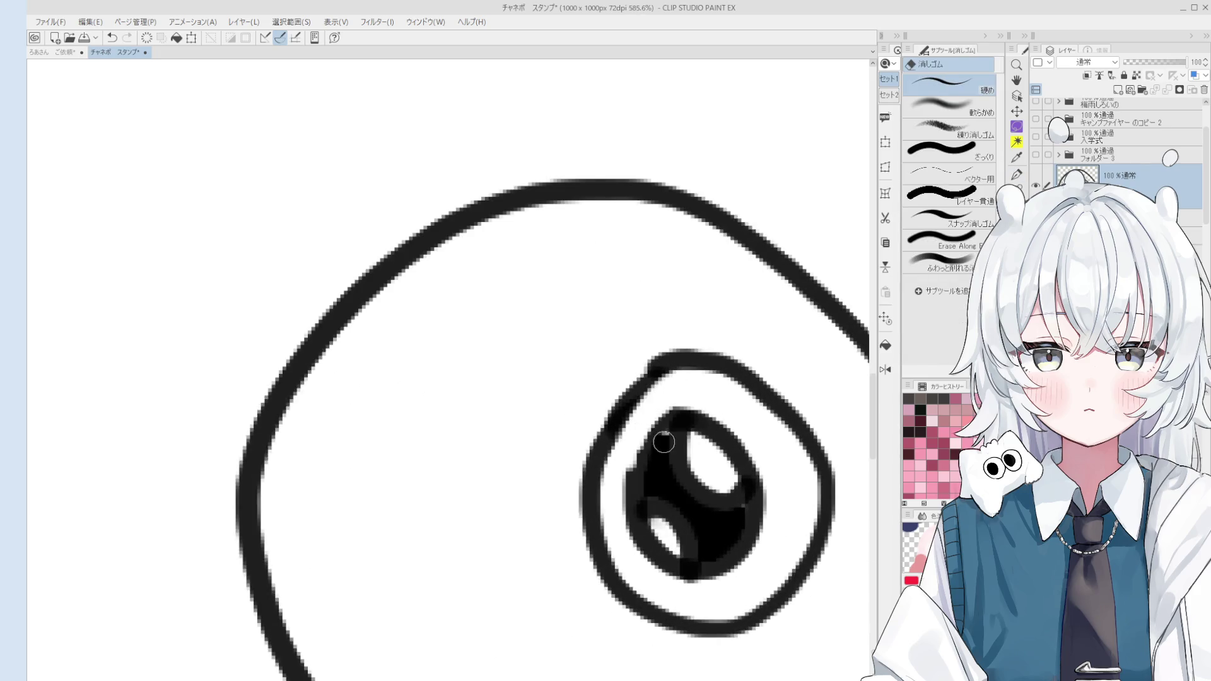
pyautogui.press('p')
pyautogui.moveTo(668, 420); pyautogui.dragTo(653, 437)
pyautogui.scroll(-2, 670, 419)
pyautogui.press('e')
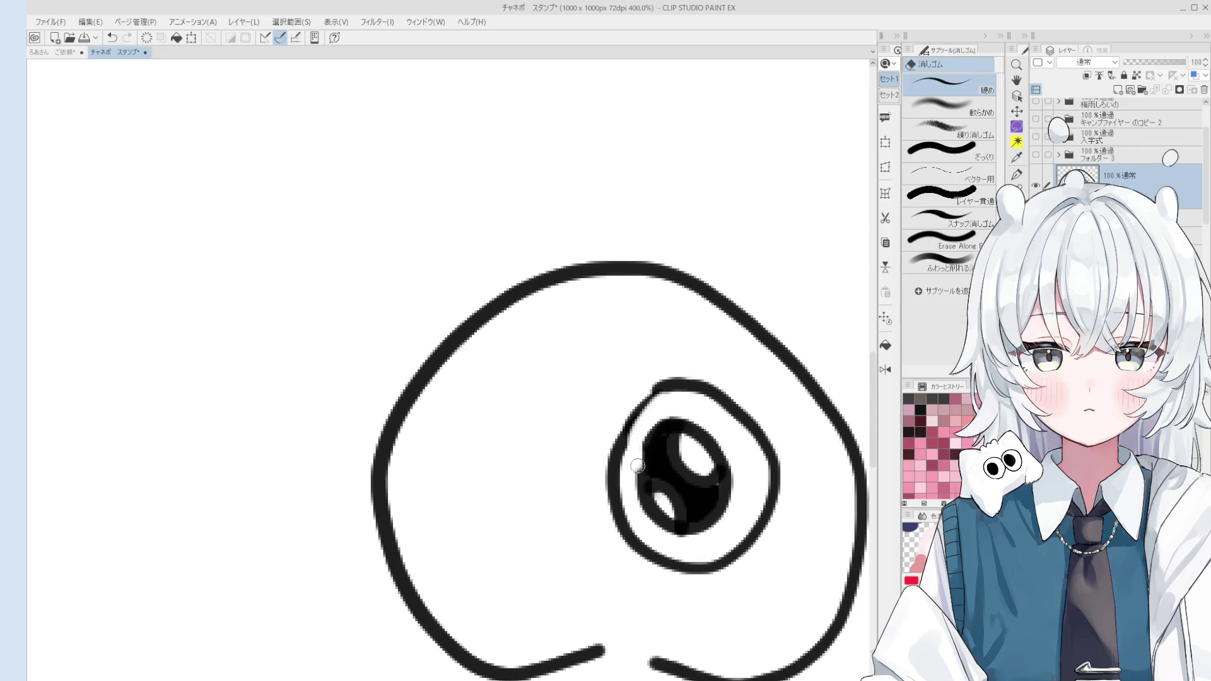
pyautogui.moveTo(627, 478)
pyautogui.mouseDown()
pyautogui.moveTo(662, 402)
pyautogui.moveTo(620, 473)
pyautogui.mouseUp()
pyautogui.scroll(-1, 662, 402)
pyautogui.press('p')
pyautogui.scroll(2, 668, 430)
pyautogui.scroll(-2, 668, 416)
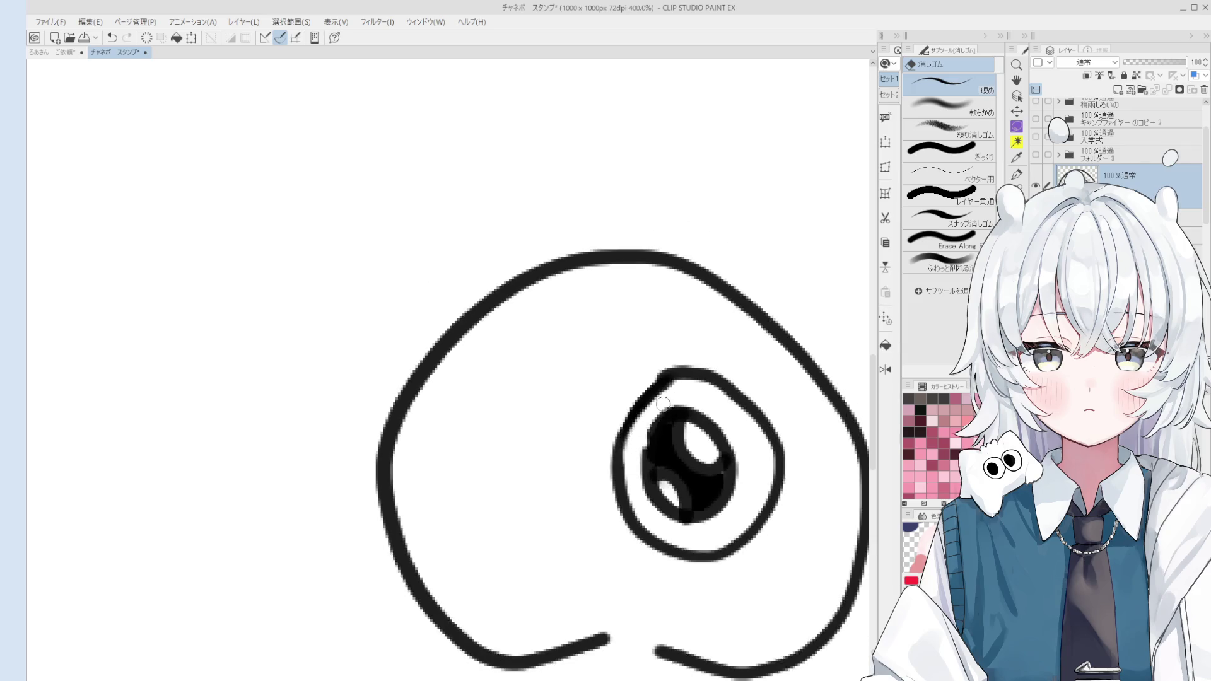
# Tidy the blob's bottom outline, trimming the stray stroke ends.
pyautogui.press('e')
pyautogui.press('p')
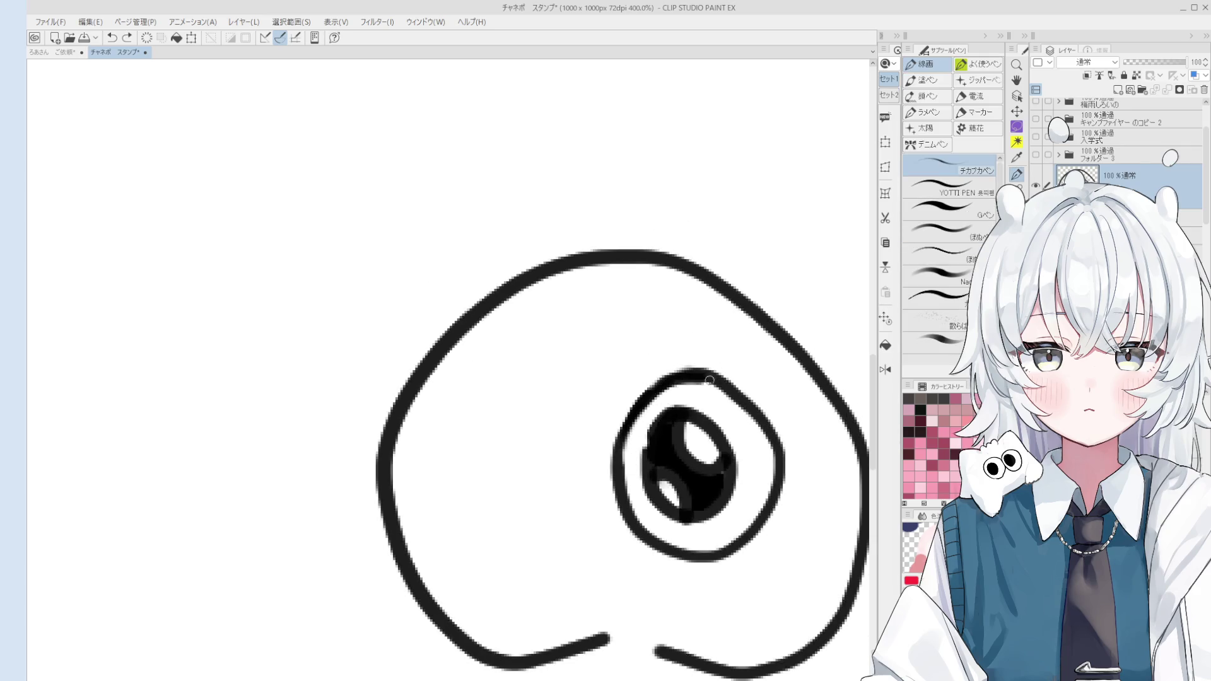
pyautogui.scroll(-1, 722, 428)
pyautogui.hscroll(-1, 724, 428)
pyautogui.press('e')
pyautogui.moveTo(700, 605)
pyautogui.mouseDown()
pyautogui.moveTo(611, 615)
pyautogui.moveTo(720, 616)
pyautogui.mouseUp()
pyautogui.press('p')
pyautogui.hotkey('ctrl', 'z')
pyautogui.scroll(1, 669, 605)
pyautogui.scroll(-1, 700, 606)
pyautogui.press('e')
pyautogui.scroll(2, 552, 473)
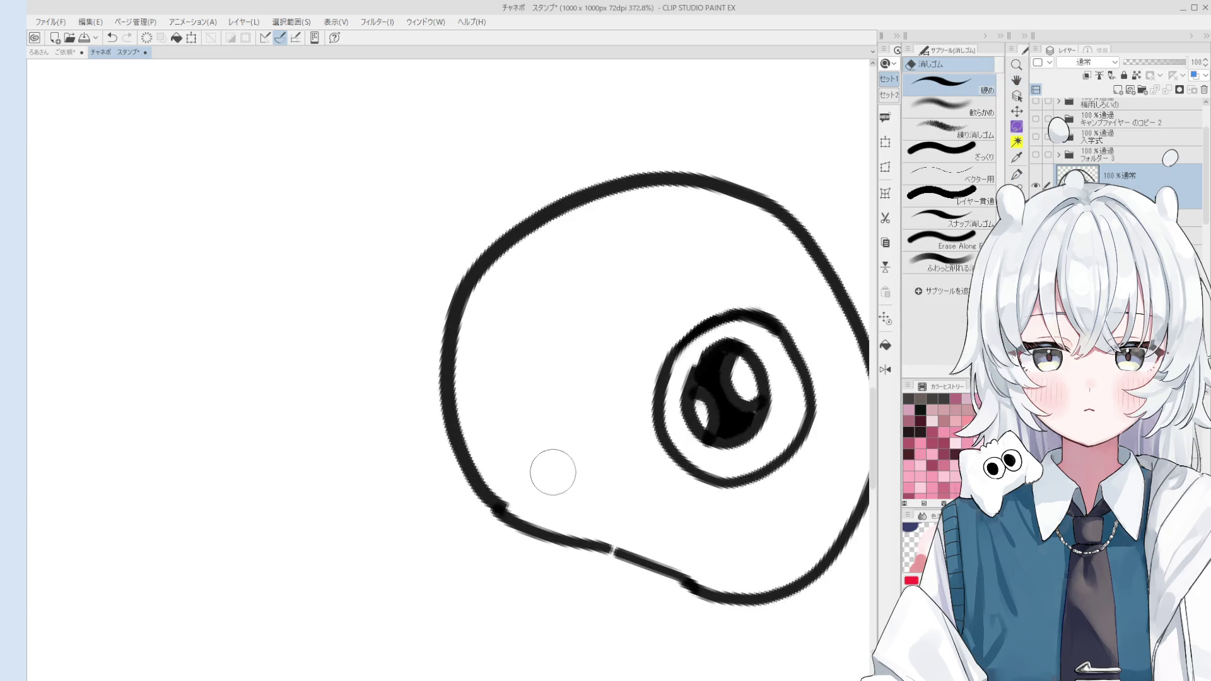
pyautogui.scroll(-2, 513, 469)
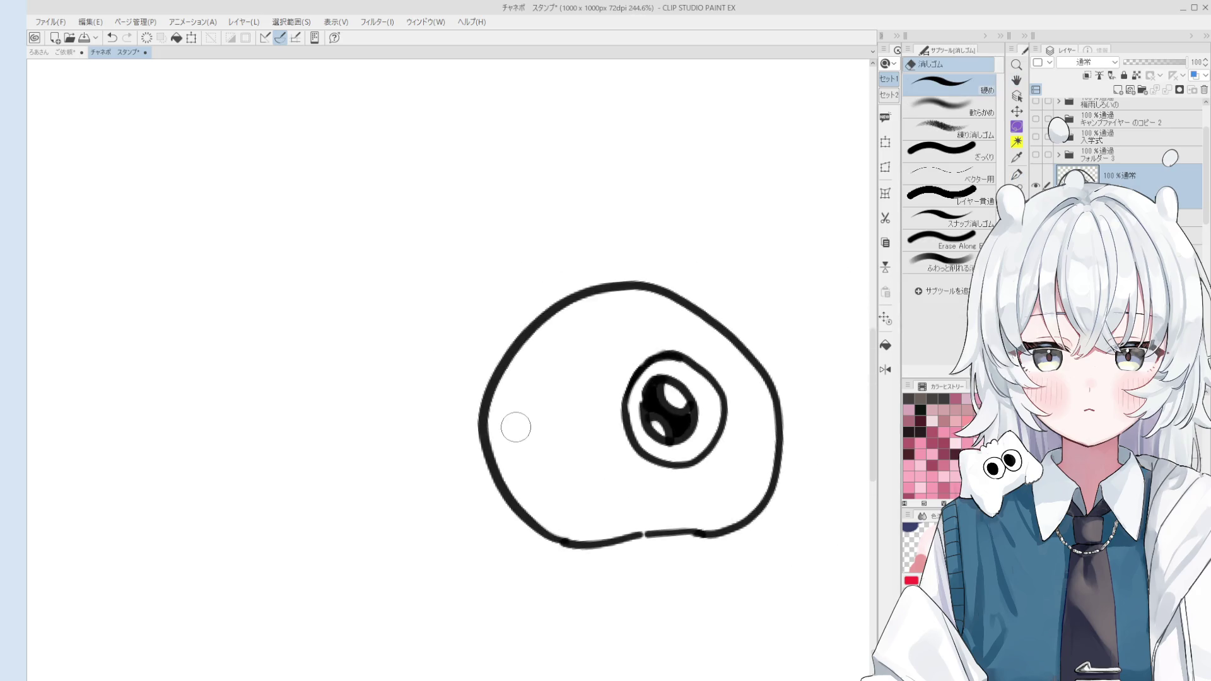
# Draw the second eye beside the first, redoing the loop until it hugs the face.
pyautogui.press('p')
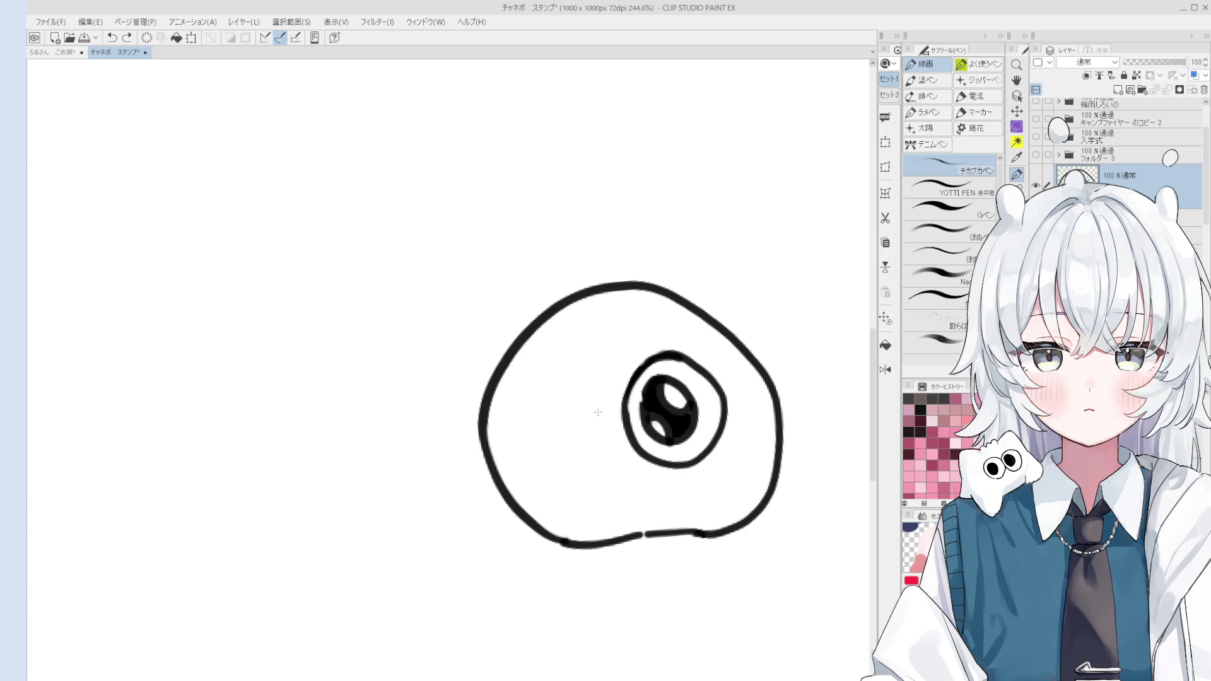
pyautogui.moveTo(621, 429)
pyautogui.mouseDown()
pyautogui.moveTo(624, 413)
pyautogui.moveTo(615, 473)
pyautogui.mouseUp()
pyautogui.hotkey('ctrl', 'z')
pyautogui.hotkey('ctrl', 'z')
pyautogui.moveTo(626, 404)
pyautogui.mouseDown()
pyautogui.moveTo(610, 371)
pyautogui.moveTo(617, 447)
pyautogui.mouseUp()
pyautogui.hotkey('ctrl', 'z')
pyautogui.moveTo(629, 404)
pyautogui.mouseDown()
pyautogui.moveTo(622, 440)
pyautogui.moveTo(624, 395)
pyautogui.mouseUp()
pyautogui.press('e')
pyautogui.scroll(1, 616, 413)
pyautogui.scroll(-1, 624, 417)
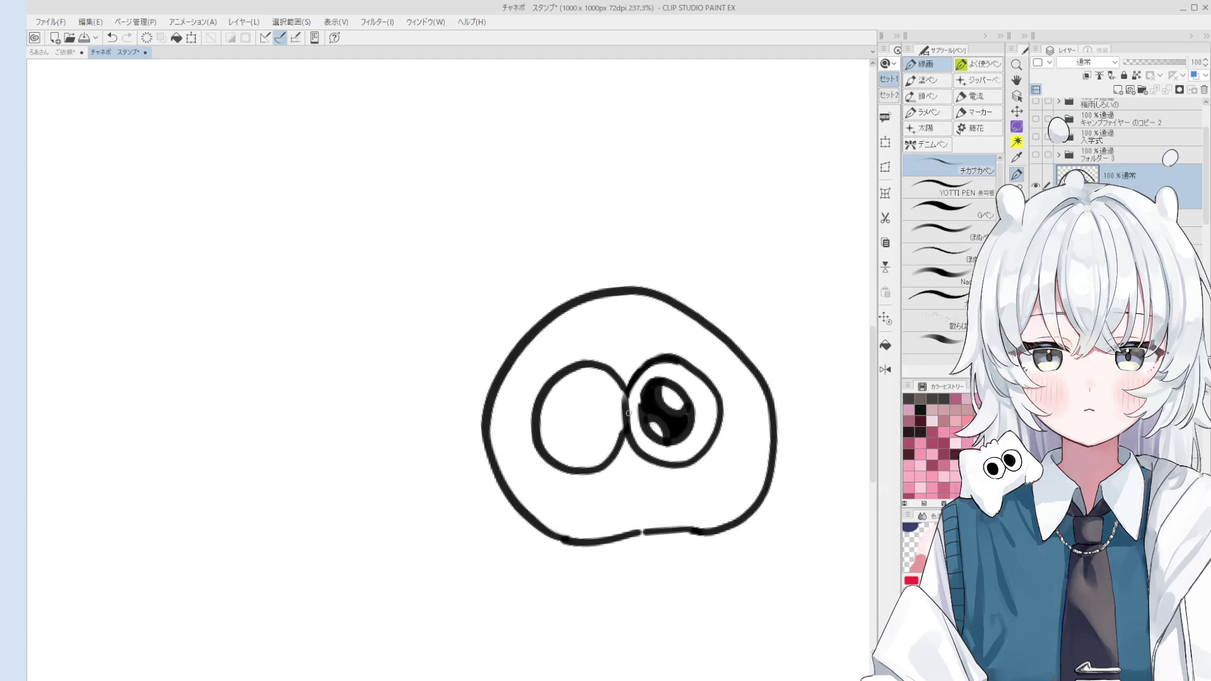
pyautogui.scroll(-2, 655, 429)
pyautogui.scroll(2, 657, 428)
pyautogui.press('p')
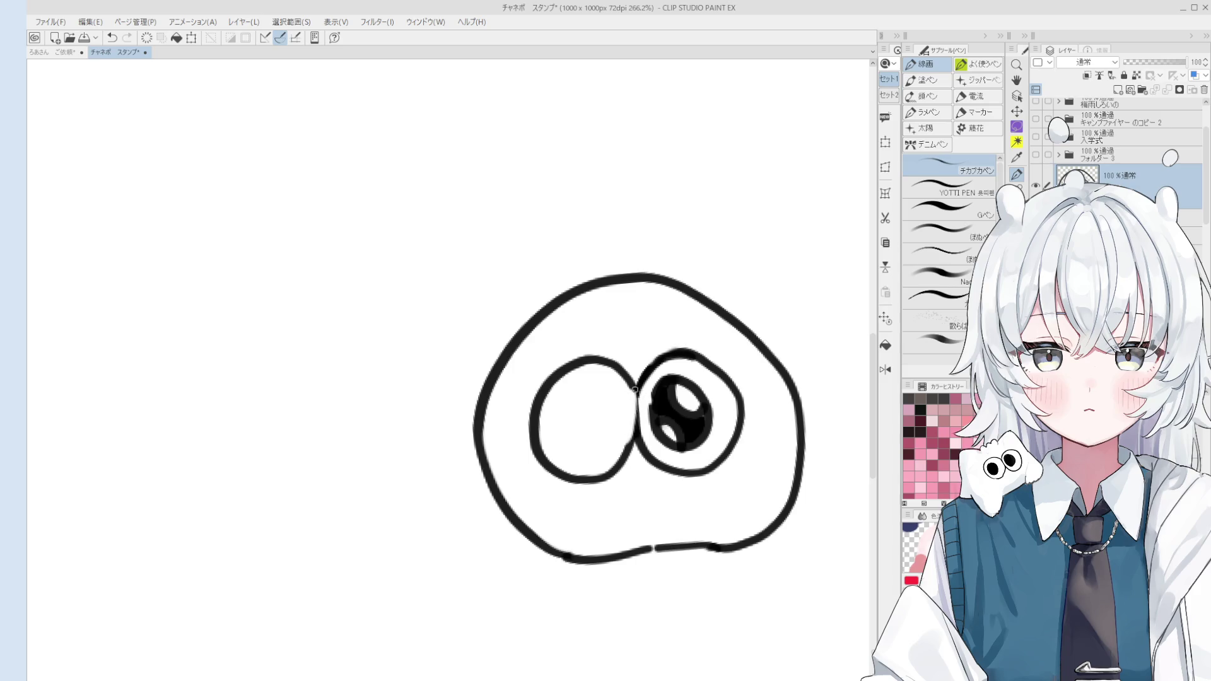
pyautogui.scroll(-1, 632, 386)
pyautogui.scroll(-1, 636, 430)
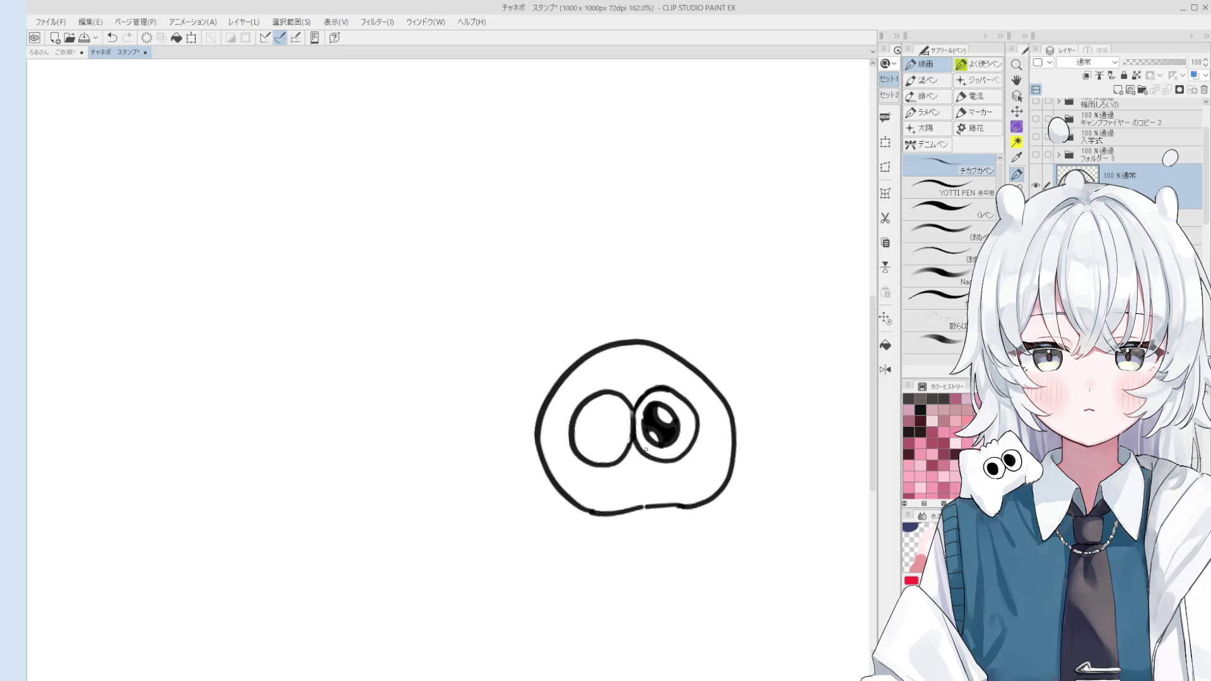
# Refine the second eye and outline its pupil and highlight curves as lines.
pyautogui.press('h')
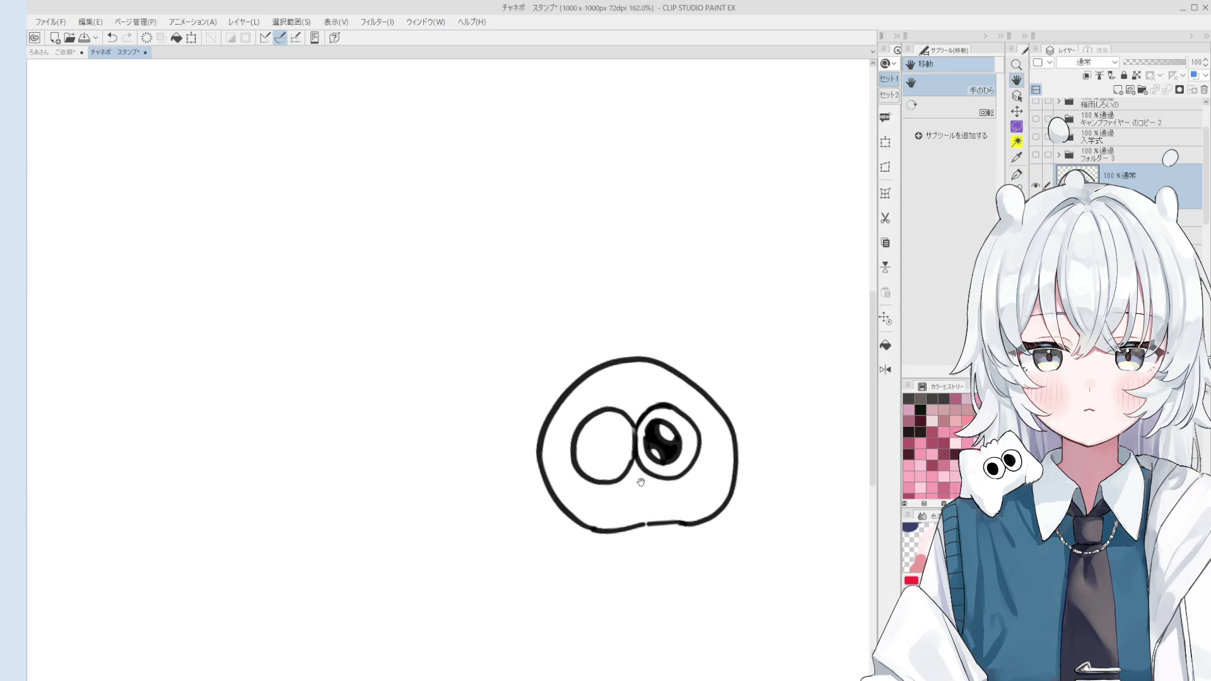
pyautogui.scroll(2, 628, 442)
pyautogui.press('e')
pyautogui.scroll(3, 628, 441)
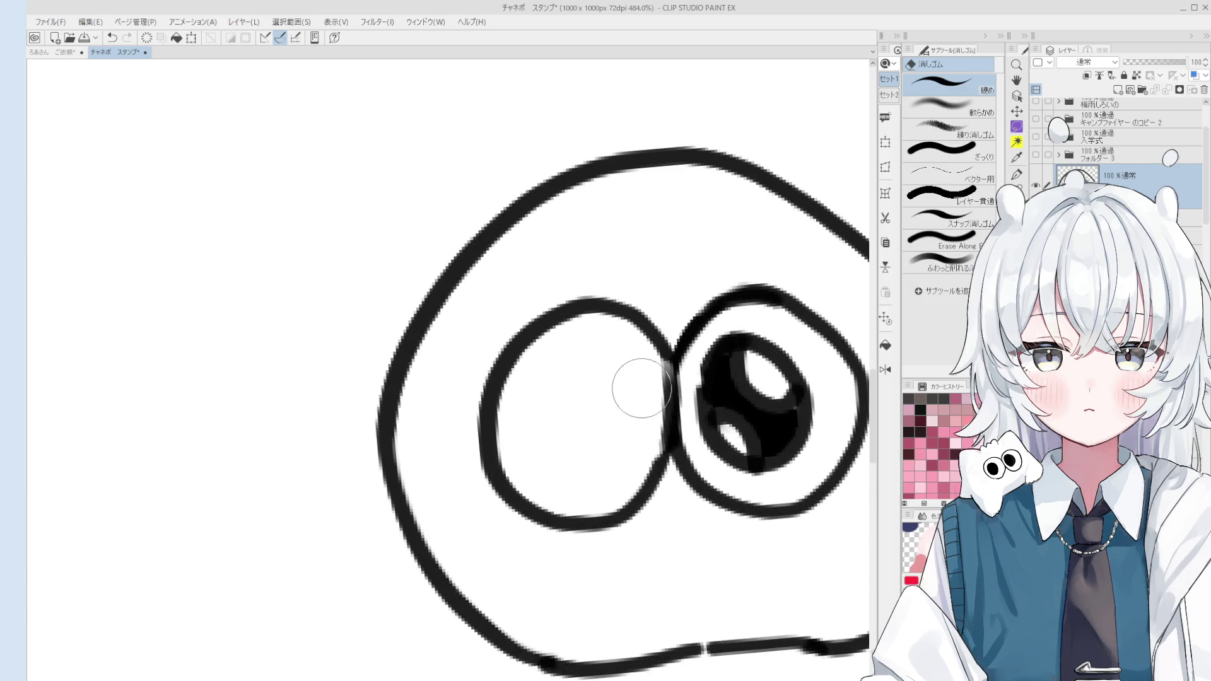
pyautogui.press('h')
pyautogui.scroll(-1, 643, 443)
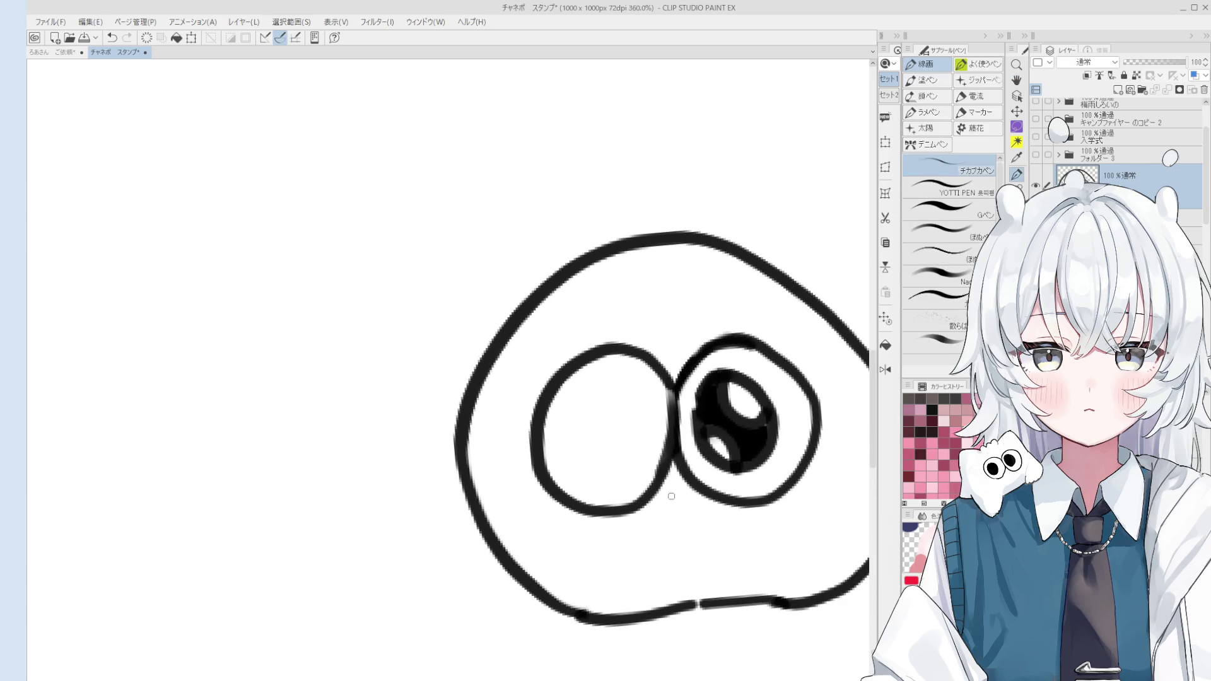
pyautogui.press('e')
pyautogui.scroll(-1, 628, 464)
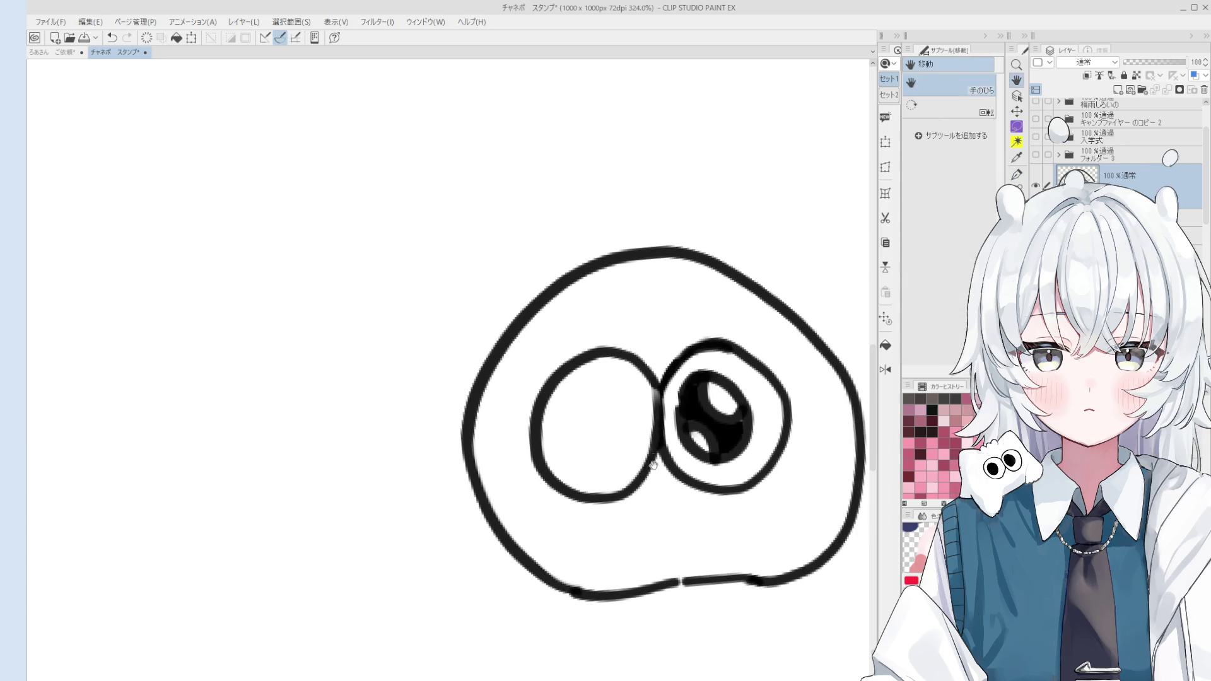
pyautogui.press('p')
pyautogui.moveTo(606, 388)
pyautogui.mouseDown()
pyautogui.moveTo(616, 474)
pyautogui.moveTo(610, 387)
pyautogui.moveTo(573, 435)
pyautogui.moveTo(635, 402)
pyautogui.moveTo(573, 444)
pyautogui.moveTo(634, 417)
pyautogui.moveTo(617, 397)
pyautogui.moveTo(615, 420)
pyautogui.moveTo(577, 462)
pyautogui.moveTo(603, 458)
pyautogui.mouseUp()
pyautogui.hotkey('ctrl', 'z')
pyautogui.hotkey('ctrl', 'z')
pyautogui.hotkey('ctrl', 'z')
pyautogui.hotkey('ctrl', 'z')
pyautogui.hotkey('ctrl', 'z')
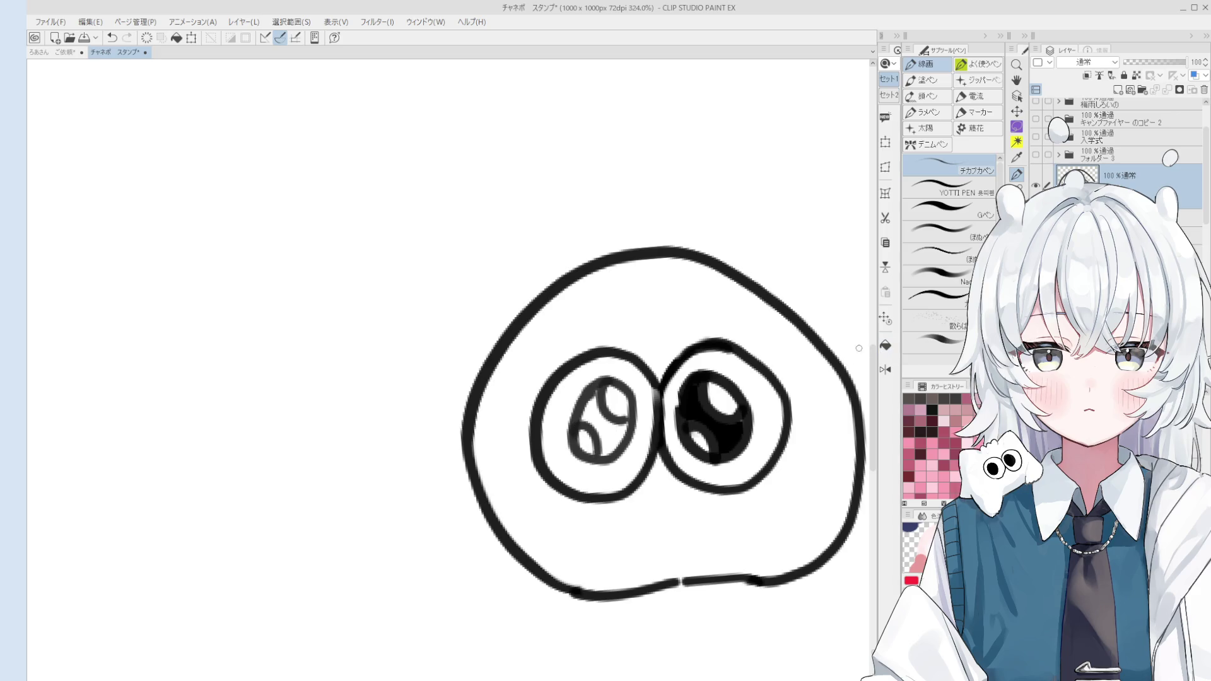
# Fill the left pupil black and shade its left edge grey with the brush.
pyautogui.press('g')
pyautogui.click(620, 440)
pyautogui.press('b')
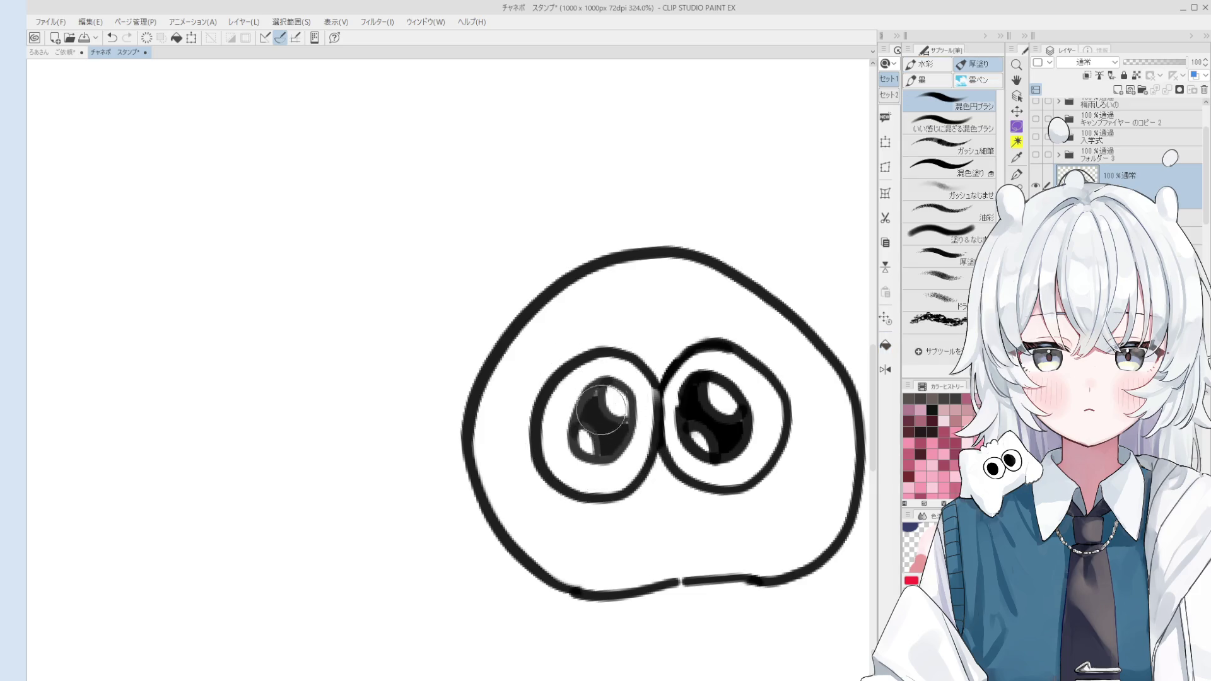
pyautogui.scroll(-3, 605, 416)
pyautogui.scroll(2, 647, 417)
pyautogui.scroll(3, 648, 417)
pyautogui.press('e')
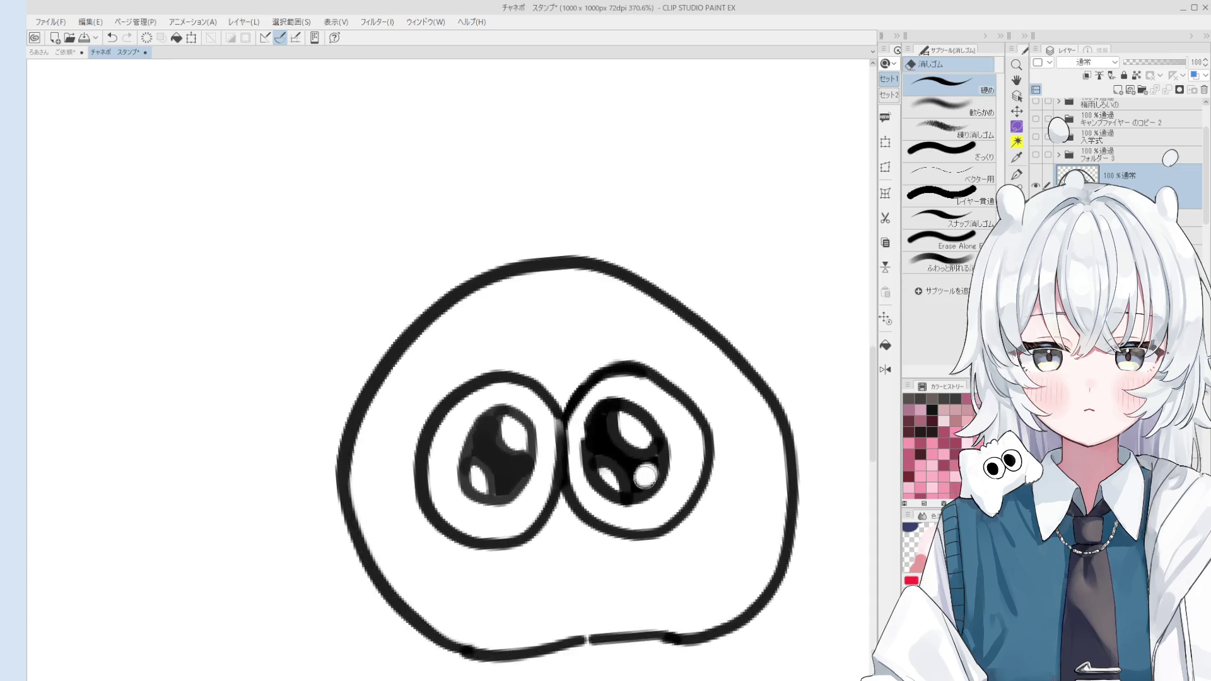
pyautogui.scroll(-3, 516, 481)
pyautogui.scroll(1, 511, 463)
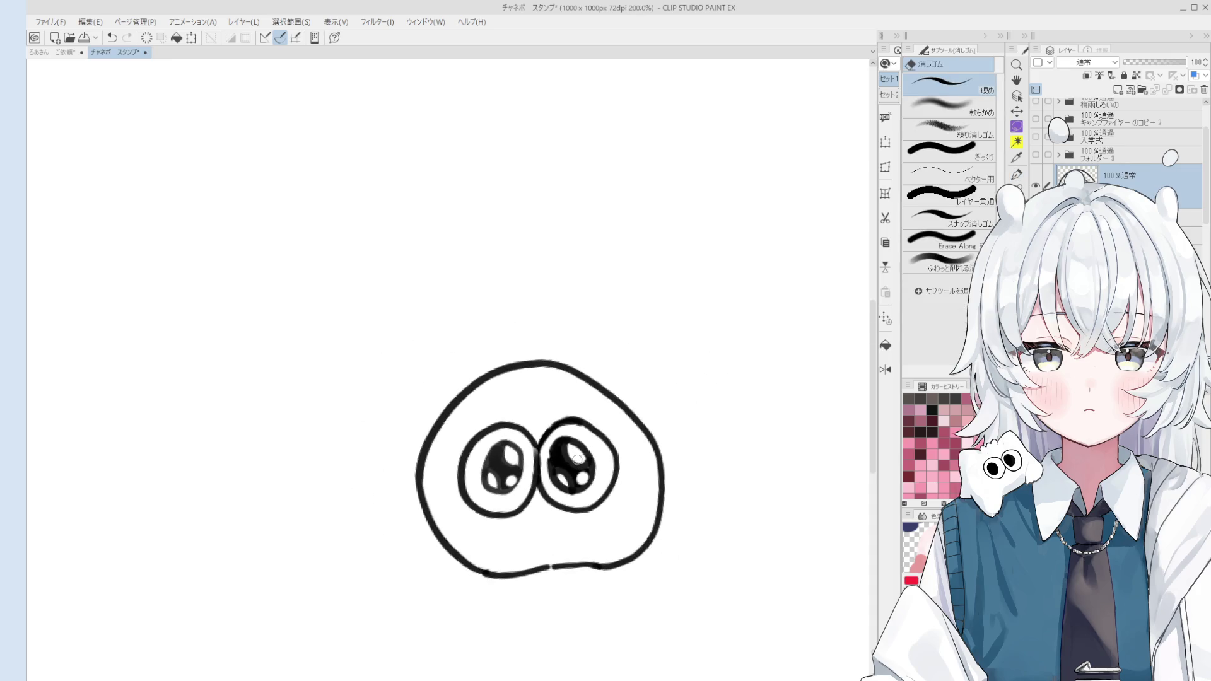
pyautogui.press('o')
pyautogui.press('b')
pyautogui.scroll(2, 498, 460)
pyautogui.moveTo(492, 443); pyautogui.dragTo(475, 485)
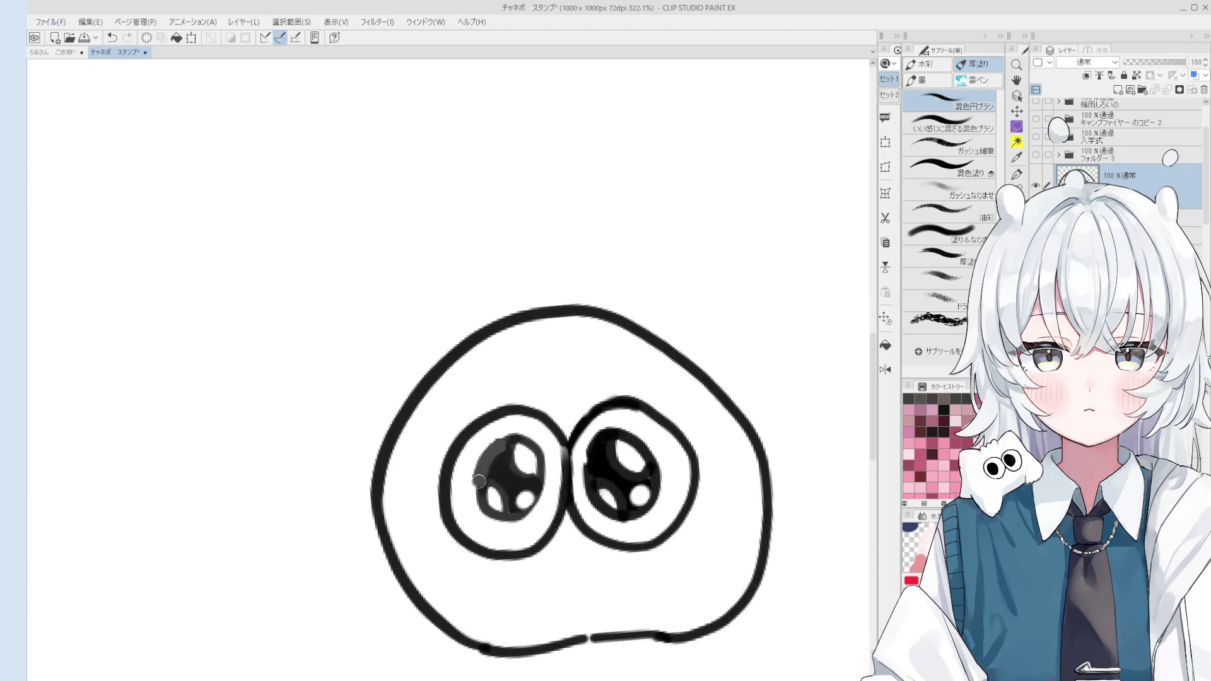
pyautogui.scroll(-5, 500, 461)
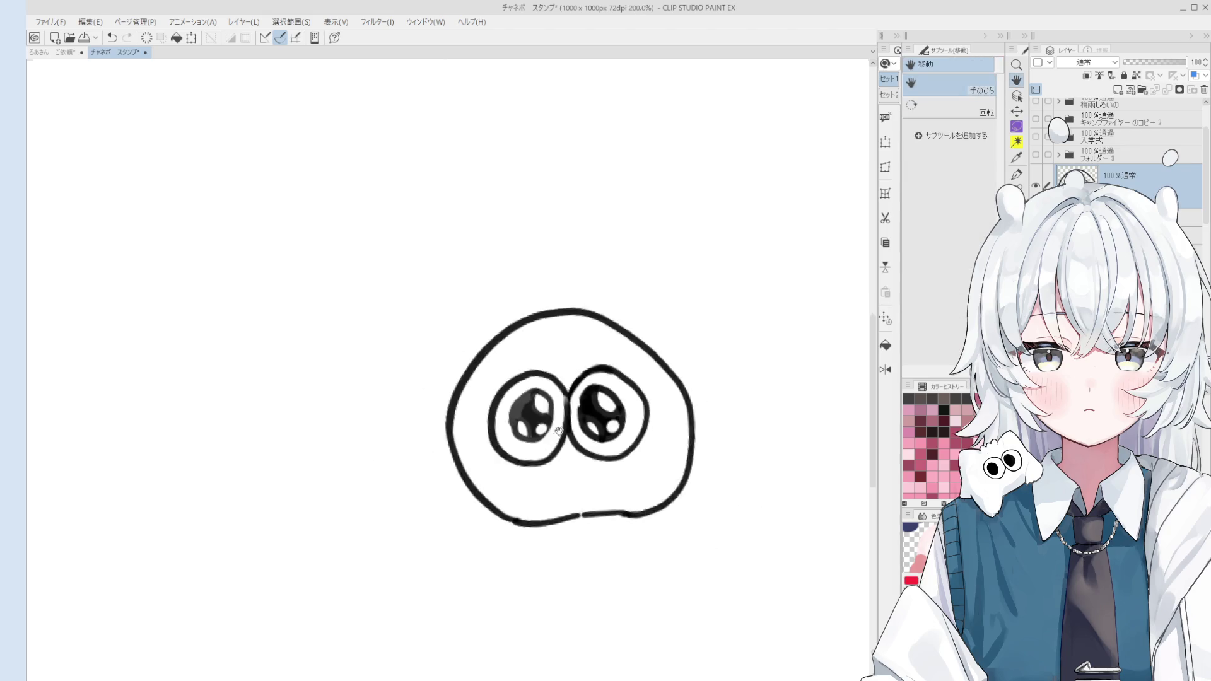
# Add a short slanted stroke and wavy ω mouth below the face.
pyautogui.press('p')
pyautogui.scroll(3, 586, 482)
pyautogui.scroll(1, 586, 482)
pyautogui.moveTo(574, 457)
pyautogui.mouseDown()
pyautogui.moveTo(600, 500)
pyautogui.moveTo(617, 490)
pyautogui.moveTo(610, 502)
pyautogui.mouseUp()
pyautogui.press('e')
pyautogui.press('p')
pyautogui.moveTo(577, 458)
pyautogui.mouseDown()
pyautogui.moveTo(588, 479)
pyautogui.moveTo(581, 511)
pyautogui.moveTo(624, 488)
pyautogui.mouseUp()
pyautogui.hotkey('ctrl', 'z')
pyautogui.hotkey('ctrl', 'z')
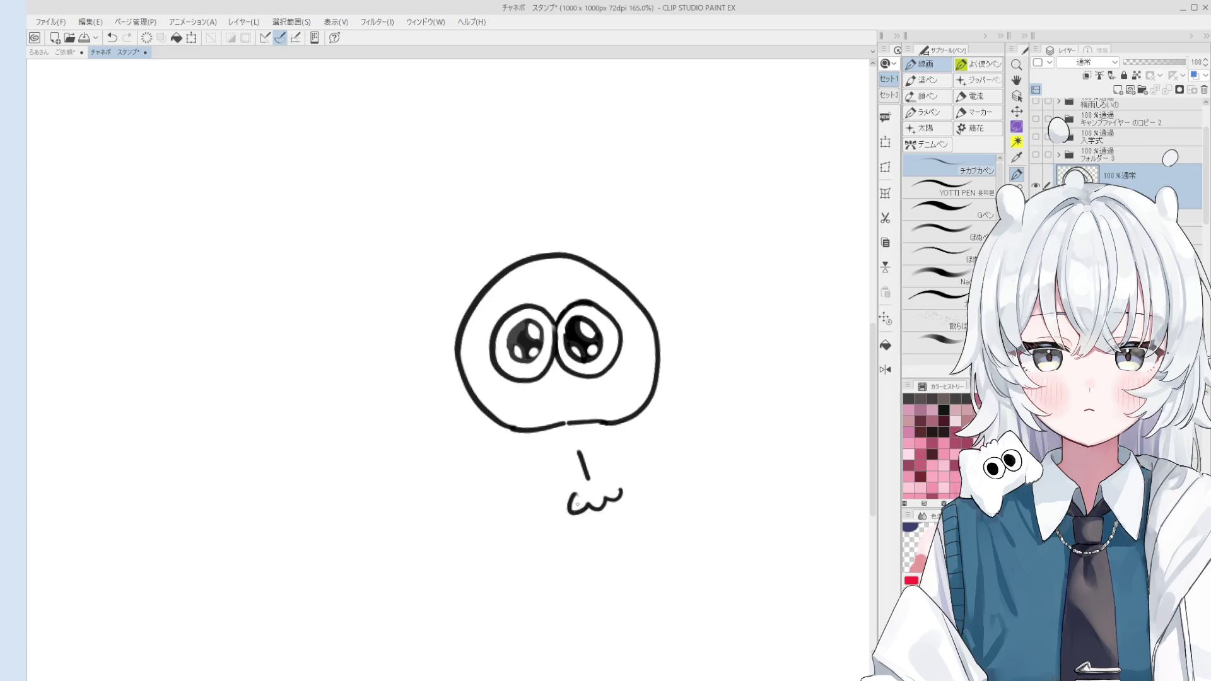
# Try erasing a diagonal band across the face for the sash, undoing misplaced attempts.
pyautogui.press('e')
pyautogui.moveTo(577, 503); pyautogui.dragTo(583, 562)
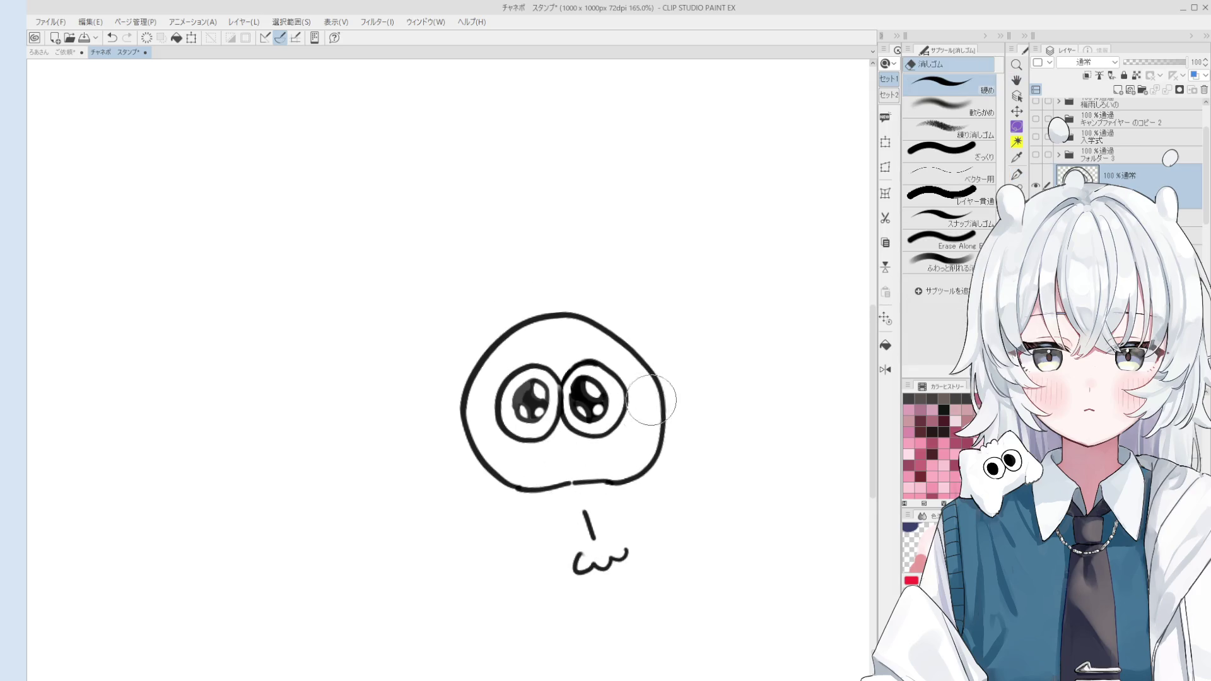
pyautogui.moveTo(650, 402); pyautogui.dragTo(530, 492)
pyautogui.hotkey('ctrl', 'z')
pyautogui.moveTo(677, 379)
pyautogui.mouseDown()
pyautogui.moveTo(518, 483)
pyautogui.moveTo(625, 371)
pyautogui.mouseUp()
pyautogui.press('p')
pyautogui.hotkey('ctrl', 'z')
pyautogui.moveTo(476, 487); pyautogui.dragTo(640, 376)
pyautogui.hotkey('ctrl', 'z')
pyautogui.hotkey('ctrl', 'z')
pyautogui.hotkey('ctrl', 'z')
# Erase the diagonal band and draw the sash's edges and ends across the face.
pyautogui.press('e')
pyautogui.moveTo(538, 484); pyautogui.dragTo(664, 371)
pyautogui.press('p')
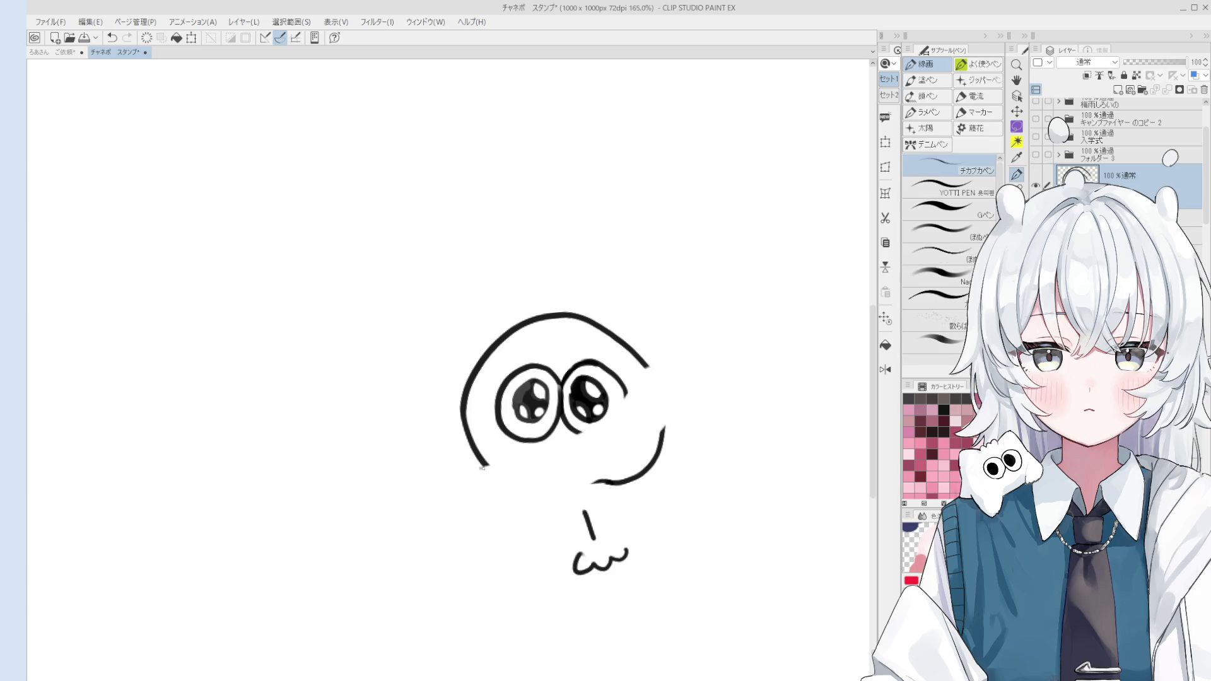
pyautogui.moveTo(482, 466); pyautogui.dragTo(649, 370)
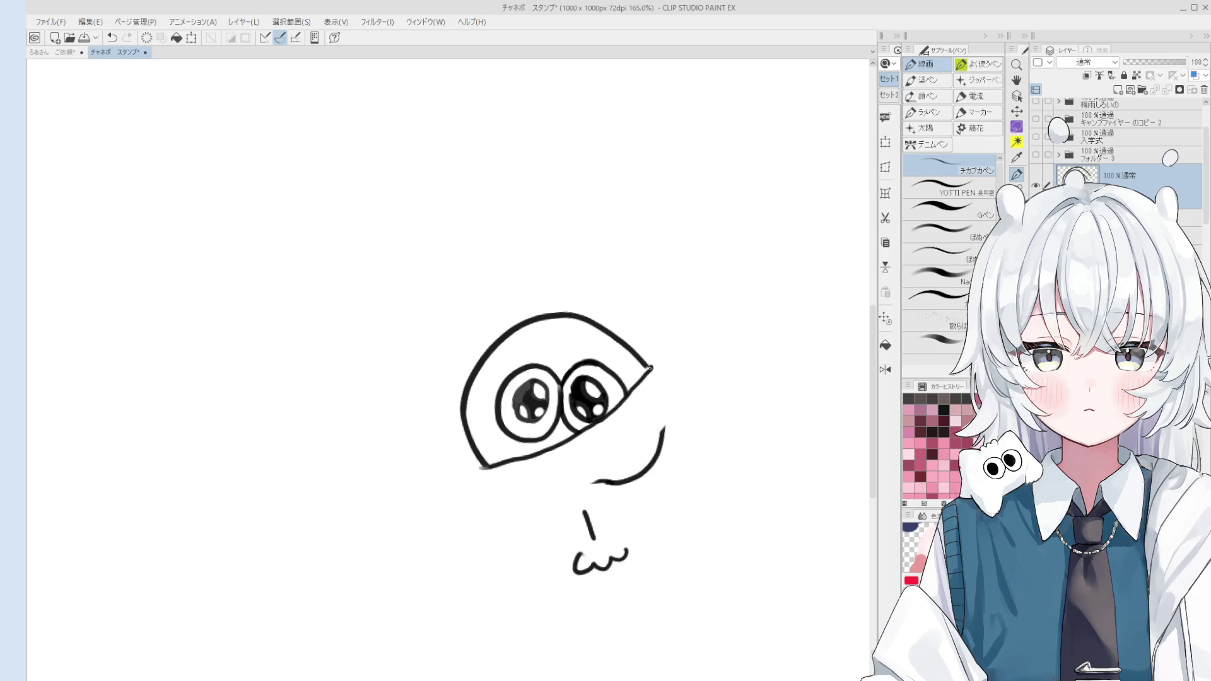
pyautogui.moveTo(650, 367)
pyautogui.mouseDown()
pyautogui.moveTo(678, 410)
pyautogui.moveTo(602, 464)
pyautogui.mouseUp()
pyautogui.hotkey('ctrl', 'z')
pyautogui.moveTo(666, 424)
pyautogui.mouseDown()
pyautogui.moveTo(560, 482)
pyautogui.moveTo(523, 453)
pyautogui.moveTo(559, 484)
pyautogui.moveTo(530, 398)
pyautogui.mouseUp()
pyautogui.hotkey('ctrl', 'z')
pyautogui.scroll(1, 622, 468)
pyautogui.scroll(-3, 530, 398)
pyautogui.scroll(5, 517, 374)
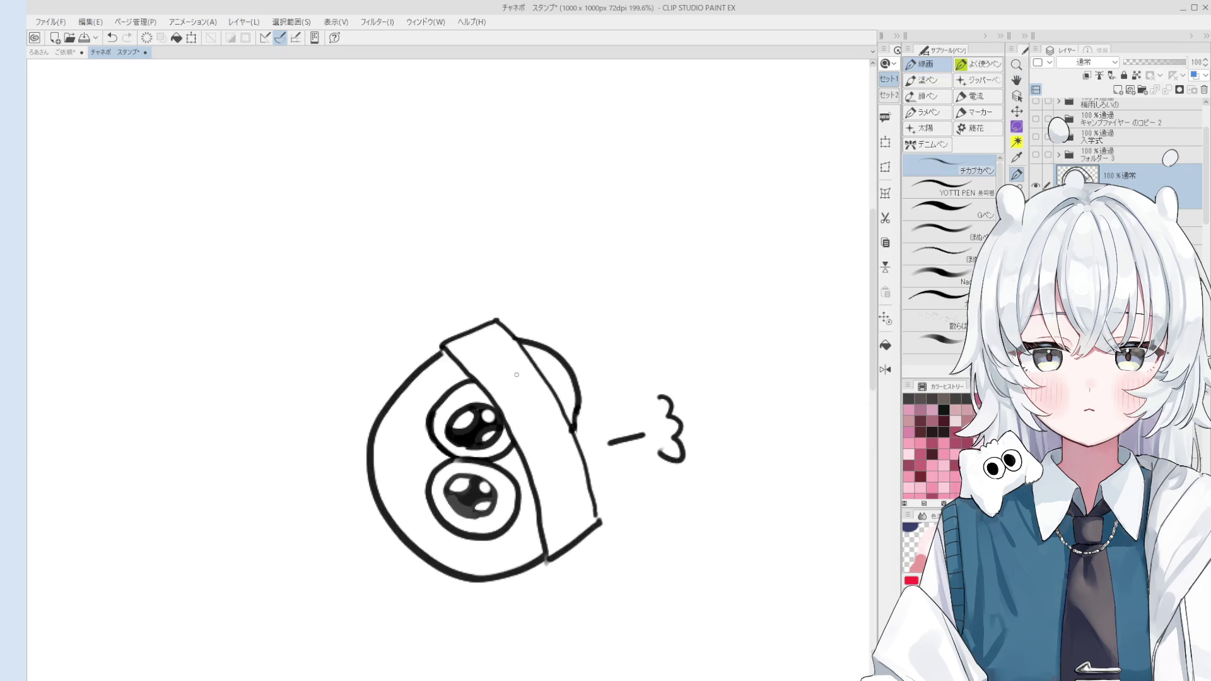
pyautogui.scroll(2, 516, 375)
# Letter 本日の主役 along the sash with the pen.
pyautogui.moveTo(485, 333)
pyautogui.mouseDown()
pyautogui.moveTo(494, 374)
pyautogui.moveTo(509, 343)
pyautogui.moveTo(488, 337)
pyautogui.moveTo(493, 364)
pyautogui.mouseUp()
pyautogui.hotkey('ctrl', 'z')
pyautogui.hotkey('ctrl', 'z')
pyautogui.hotkey('ctrl', 'z')
pyautogui.hotkey('ctrl', 'z')
pyautogui.moveTo(465, 339)
pyautogui.mouseDown()
pyautogui.moveTo(490, 336)
pyautogui.moveTo(472, 374)
pyautogui.mouseUp()
pyautogui.moveTo(480, 344); pyautogui.dragTo(502, 354)
pyautogui.moveTo(502, 378)
pyautogui.mouseDown()
pyautogui.moveTo(528, 392)
pyautogui.moveTo(530, 434)
pyautogui.moveTo(579, 495)
pyautogui.moveTo(618, 486)
pyautogui.mouseUp()
pyautogui.scroll(1, 561, 459)
pyautogui.scroll(1, 587, 473)
pyautogui.moveTo(611, 477); pyautogui.dragTo(628, 496)
pyautogui.moveTo(617, 436)
pyautogui.mouseDown()
pyautogui.moveTo(643, 488)
pyautogui.moveTo(666, 467)
pyautogui.mouseUp()
# Erase and redraw the 本 character, then open a gap in the head's upper-left outline.
pyautogui.press('e')
pyautogui.scroll(-3, 587, 459)
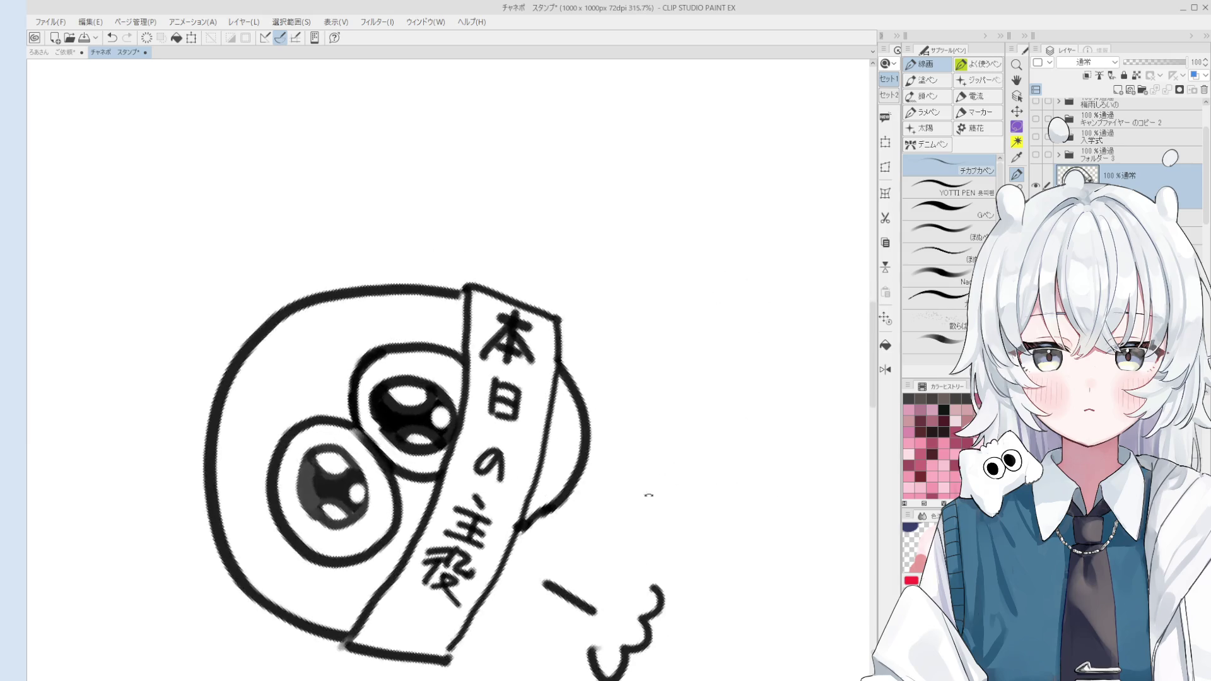
pyautogui.scroll(1, 586, 458)
pyautogui.scroll(3, 588, 459)
pyautogui.moveTo(559, 455)
pyautogui.mouseDown()
pyautogui.moveTo(545, 473)
pyautogui.moveTo(540, 445)
pyautogui.moveTo(570, 474)
pyautogui.moveTo(606, 399)
pyautogui.mouseUp()
pyautogui.press('p')
pyautogui.hotkey('ctrl', 'z')
pyautogui.moveTo(563, 434)
pyautogui.mouseDown()
pyautogui.moveTo(604, 400)
pyautogui.moveTo(617, 449)
pyautogui.moveTo(596, 464)
pyautogui.mouseUp()
pyautogui.moveTo(587, 428)
pyautogui.mouseDown()
pyautogui.moveTo(631, 412)
pyautogui.moveTo(598, 440)
pyautogui.moveTo(544, 549)
pyautogui.moveTo(534, 478)
pyautogui.moveTo(511, 445)
pyautogui.moveTo(447, 434)
pyautogui.moveTo(465, 400)
pyautogui.moveTo(526, 400)
pyautogui.moveTo(575, 376)
pyautogui.moveTo(596, 392)
pyautogui.mouseUp()
pyautogui.scroll(-5, 592, 443)
pyautogui.press('p')
pyautogui.scroll(2, 544, 551)
pyautogui.scroll(2, 526, 531)
pyautogui.scroll(-4, 534, 478)
pyautogui.scroll(3, 511, 444)
pyautogui.press('e')
# Rework the rounded hat so its top edge sits higher across the head.
pyautogui.press('p')
pyautogui.moveTo(437, 405)
pyautogui.mouseDown()
pyautogui.moveTo(455, 443)
pyautogui.moveTo(512, 383)
pyautogui.moveTo(478, 438)
pyautogui.moveTo(444, 443)
pyautogui.mouseUp()
pyautogui.press('e')
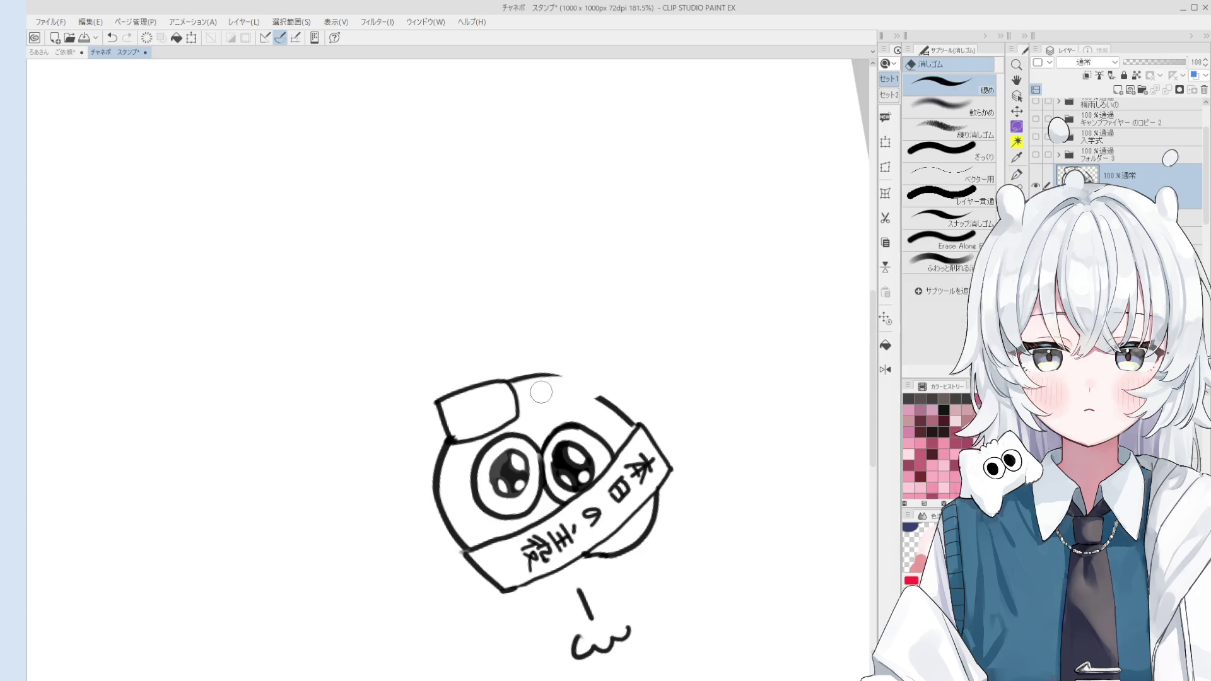
pyautogui.press('p')
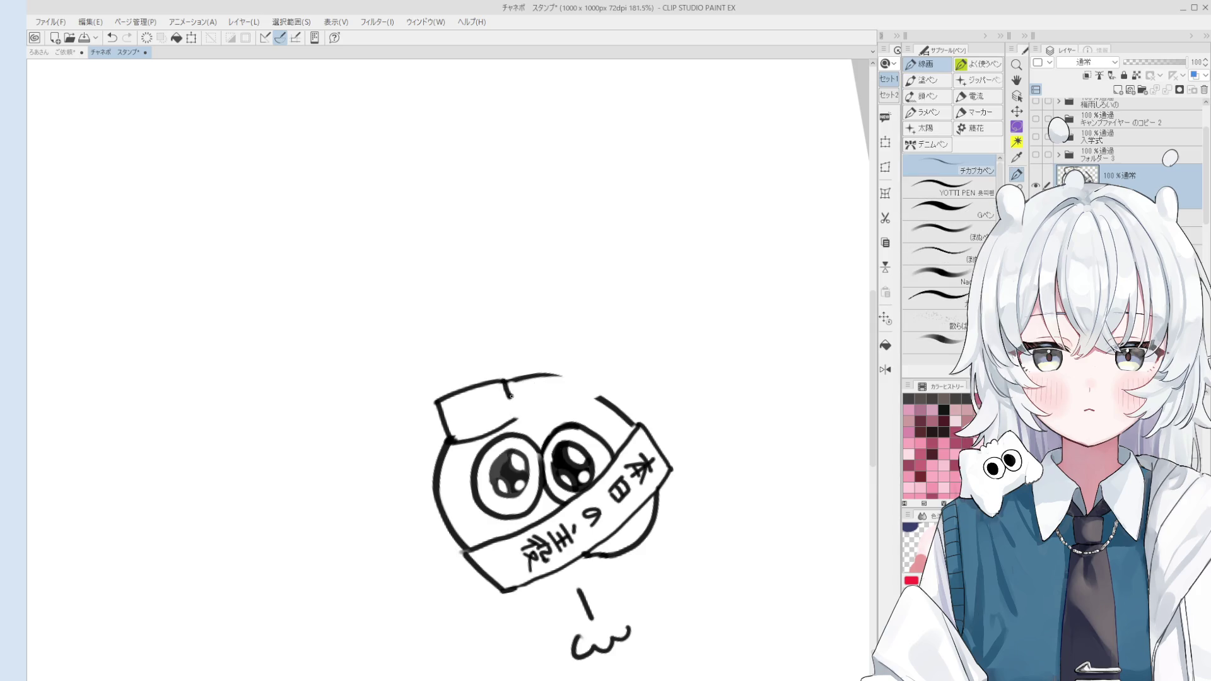
pyautogui.moveTo(509, 392); pyautogui.dragTo(520, 399)
pyautogui.press('e')
pyautogui.moveTo(568, 366)
pyautogui.mouseDown()
pyautogui.moveTo(518, 390)
pyautogui.moveTo(569, 362)
pyautogui.mouseUp()
pyautogui.press('p')
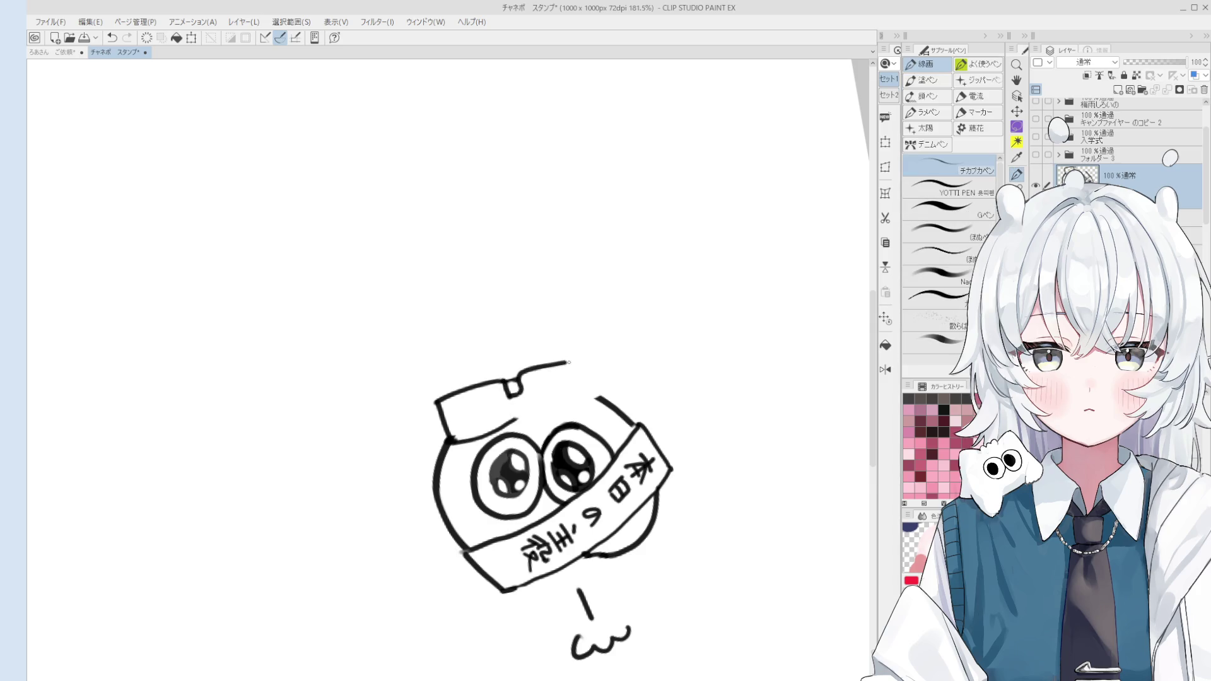
pyautogui.hotkey('ctrl', 'z')
pyautogui.hotkey('ctrl', 'z')
pyautogui.moveTo(524, 373); pyautogui.dragTo(585, 369)
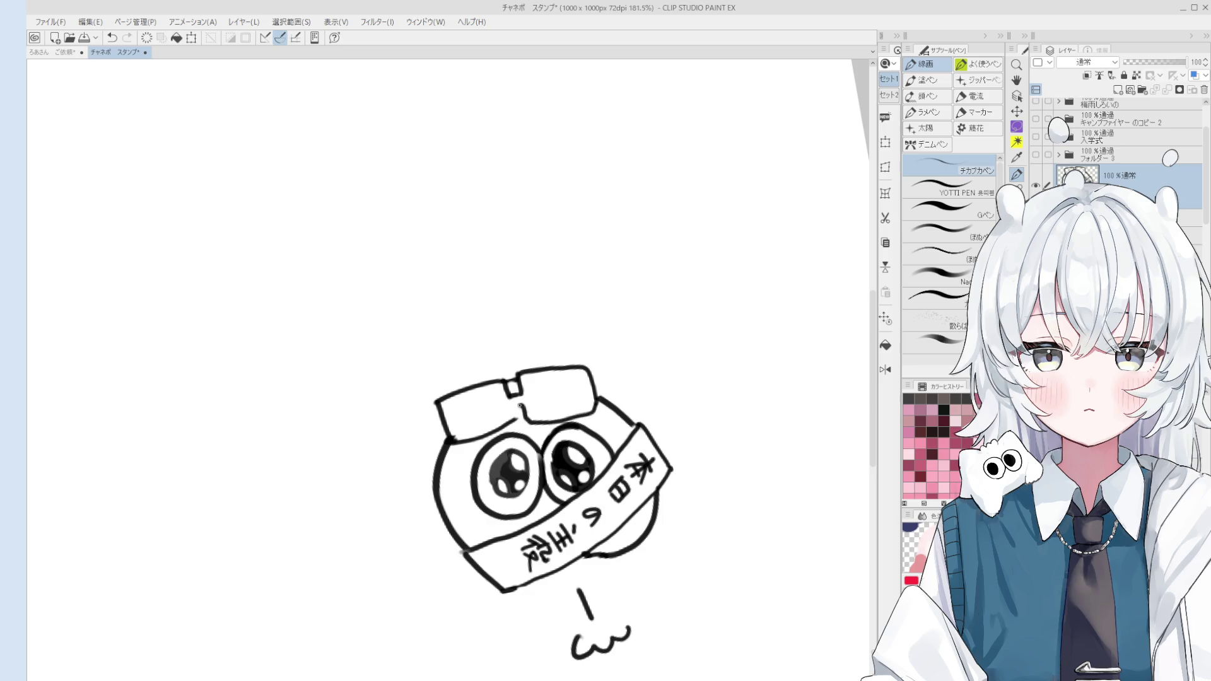
# Remove the connector between the lenses and redraw the lower glasses lines.
pyautogui.hotkey('ctrl', 'z')
pyautogui.hotkey('ctrl', 'z')
pyautogui.press('e')
pyautogui.moveTo(513, 416); pyautogui.dragTo(508, 393)
pyautogui.press('p')
pyautogui.press('e')
pyautogui.press('p')
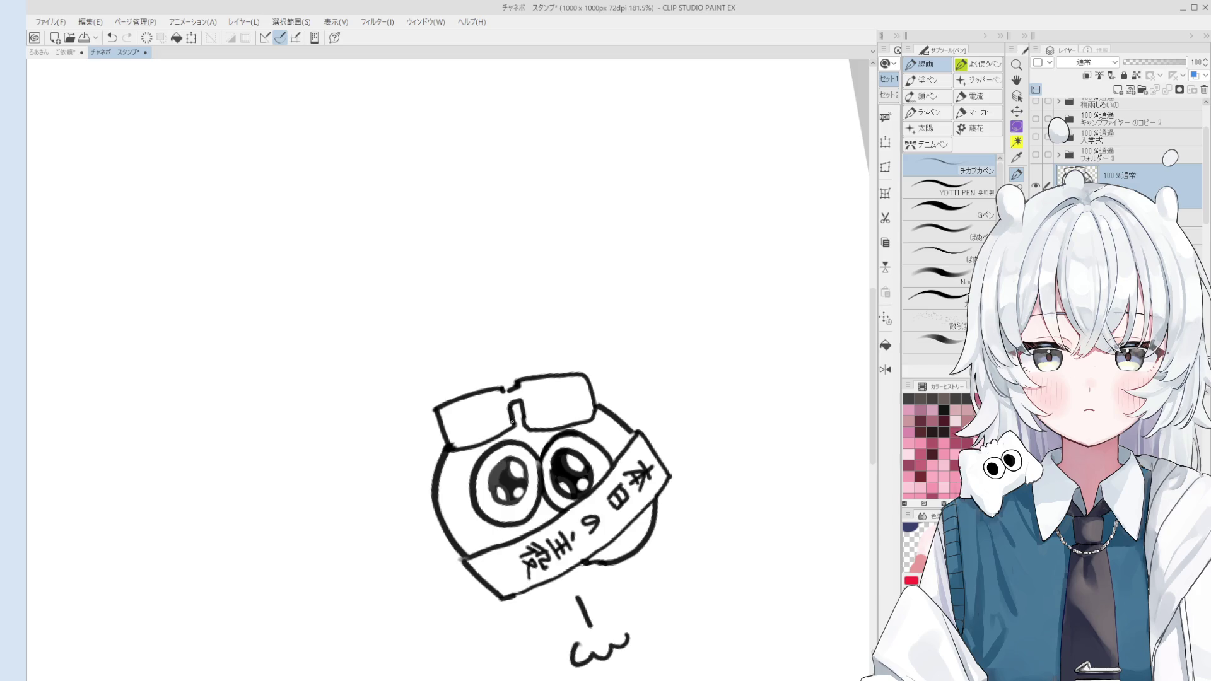
pyautogui.scroll(2, 511, 421)
pyautogui.press('e')
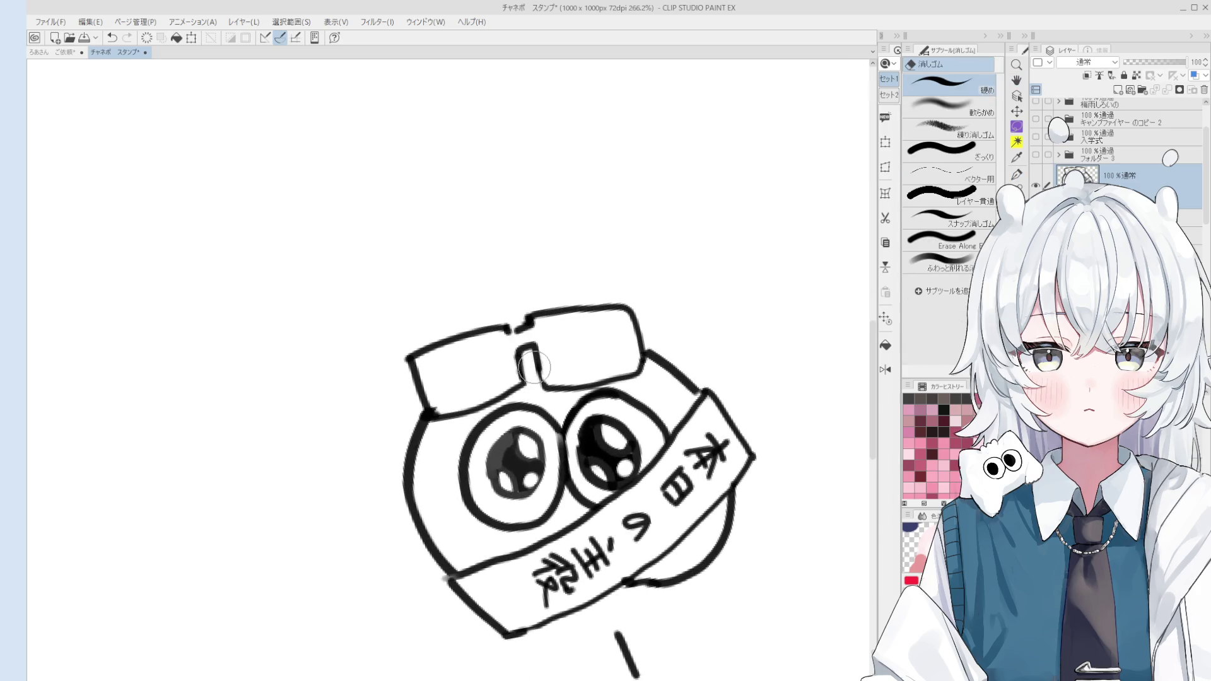
pyautogui.moveTo(536, 378); pyautogui.dragTo(634, 381)
pyautogui.press('p')
pyautogui.moveTo(545, 382); pyautogui.dragTo(636, 369)
pyautogui.press('e')
pyautogui.scroll(-1, 606, 397)
pyautogui.press('p')
pyautogui.moveTo(553, 334)
pyautogui.mouseDown()
pyautogui.moveTo(560, 377)
pyautogui.moveTo(558, 360)
pyautogui.moveTo(624, 368)
pyautogui.moveTo(600, 365)
pyautogui.moveTo(568, 332)
pyautogui.moveTo(614, 332)
pyautogui.mouseUp()
pyautogui.hotkey('ctrl', 'z')
pyautogui.hotkey('ctrl', 'z')
pyautogui.scroll(-1, 605, 397)
# Clean up small stray marks around the glasses with pen and eraser.
pyautogui.press('e')
pyautogui.scroll(1, 605, 398)
pyautogui.press('p')
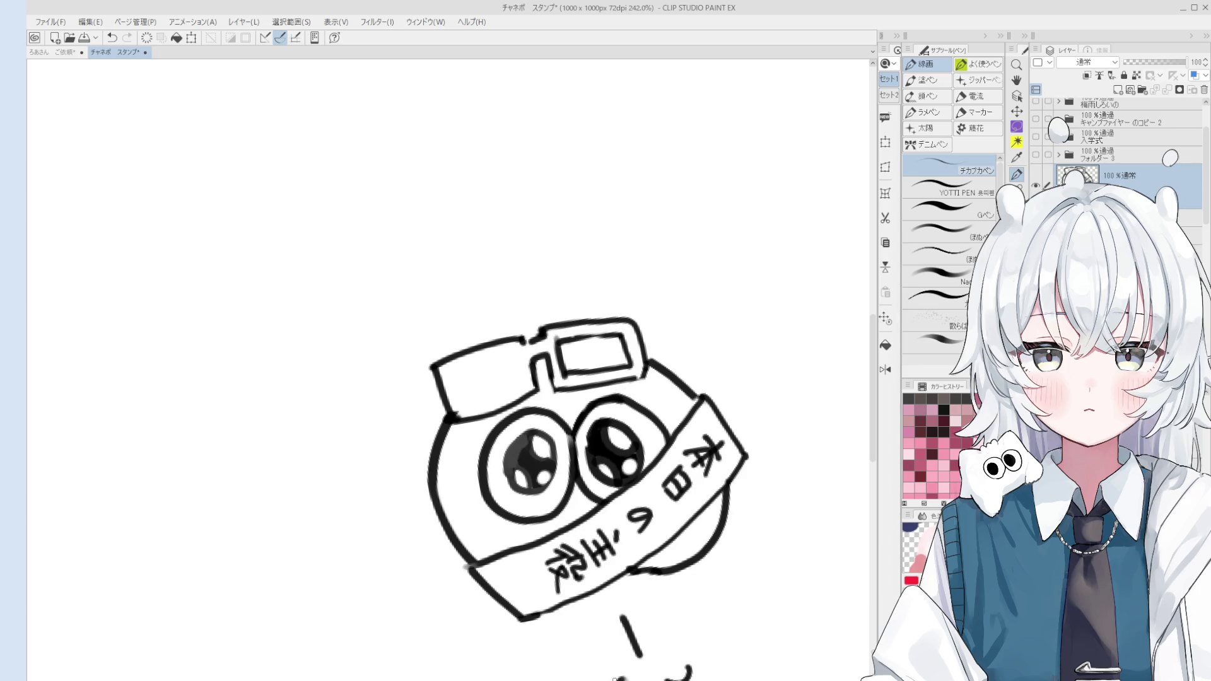
pyautogui.press('e')
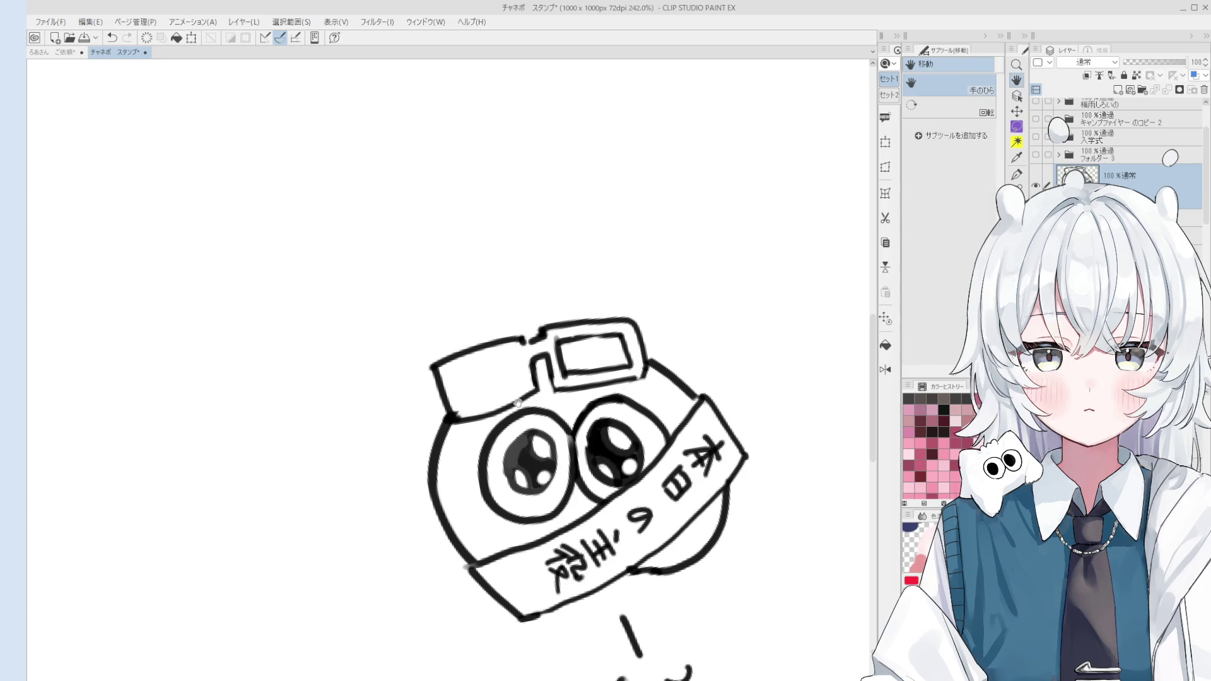
pyautogui.scroll(2, 552, 375)
pyautogui.press('p')
pyautogui.moveTo(567, 355)
pyautogui.mouseDown()
pyautogui.moveTo(573, 408)
pyautogui.moveTo(562, 347)
pyautogui.mouseUp()
pyautogui.press('e')
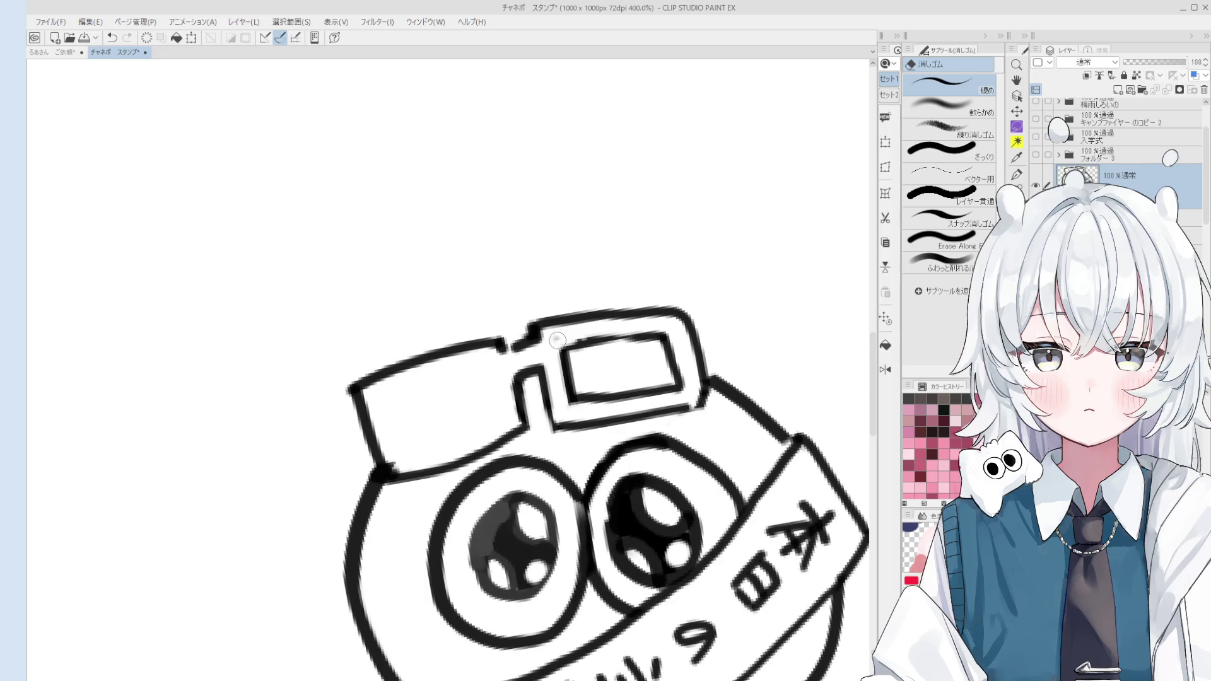
pyautogui.scroll(-3, 552, 333)
pyautogui.press('p')
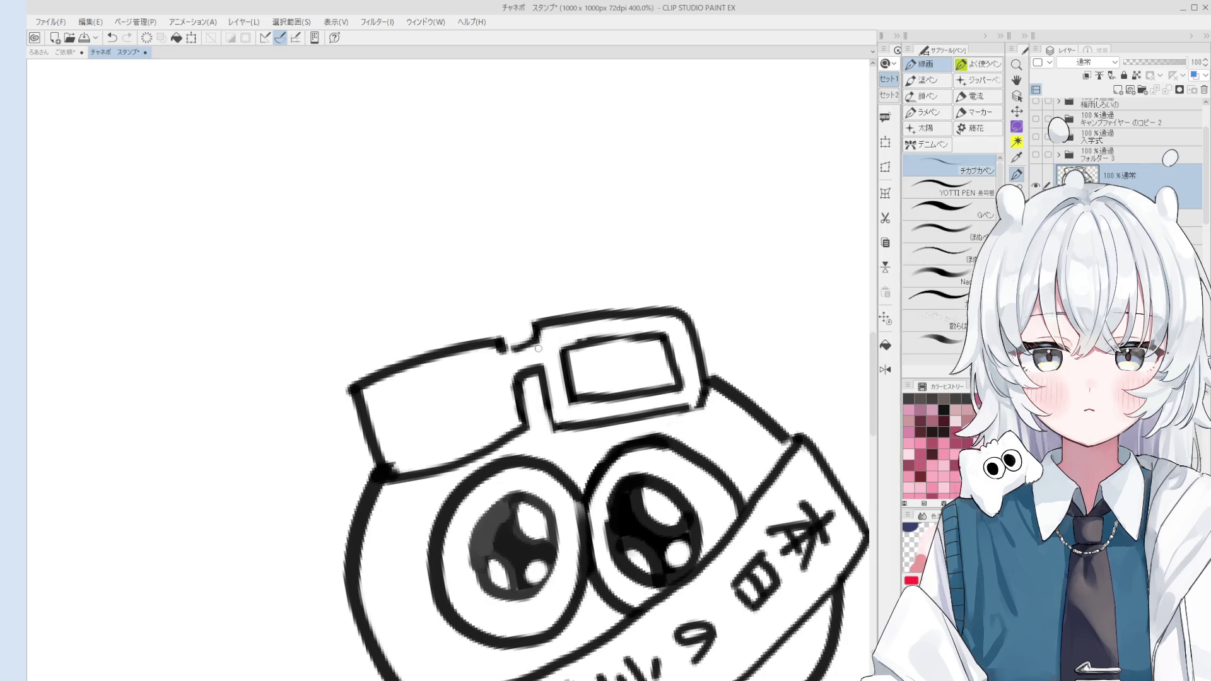
pyautogui.press('e')
pyautogui.scroll(1, 511, 369)
pyautogui.scroll(1, 473, 398)
pyautogui.scroll(1, 432, 426)
pyautogui.press('p')
pyautogui.hotkey('ctrl', 'z')
pyautogui.scroll(-1, 515, 359)
pyautogui.press('e')
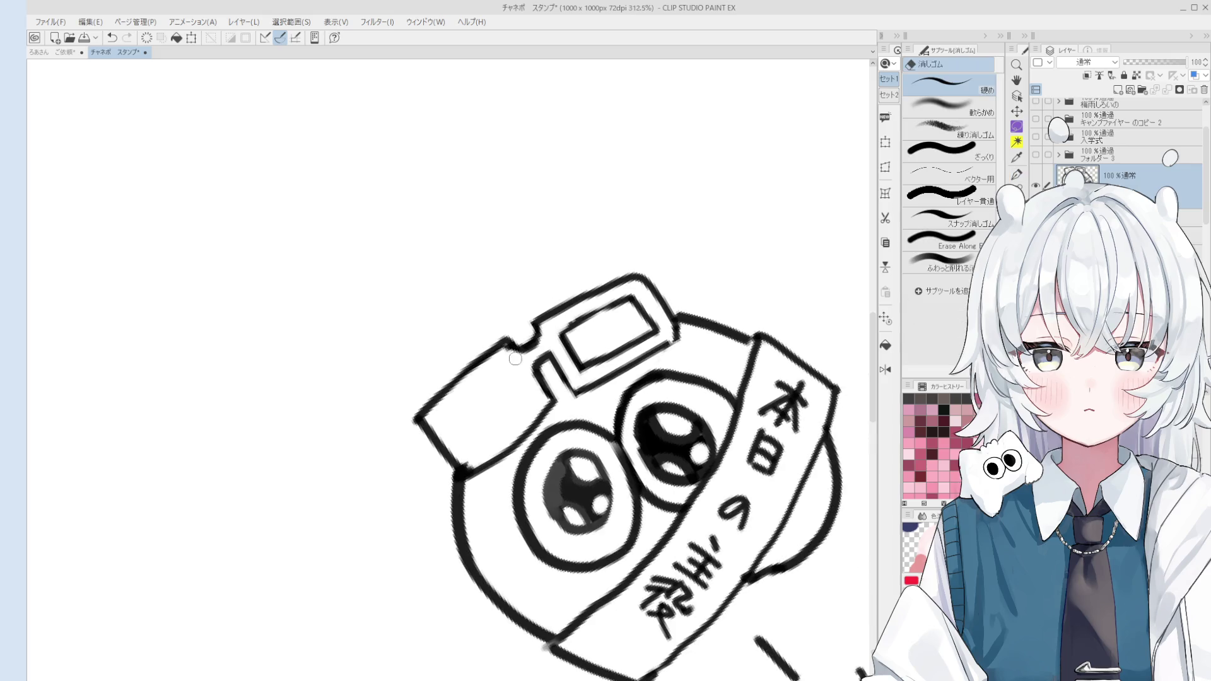
pyautogui.scroll(1, 511, 356)
pyautogui.press('p')
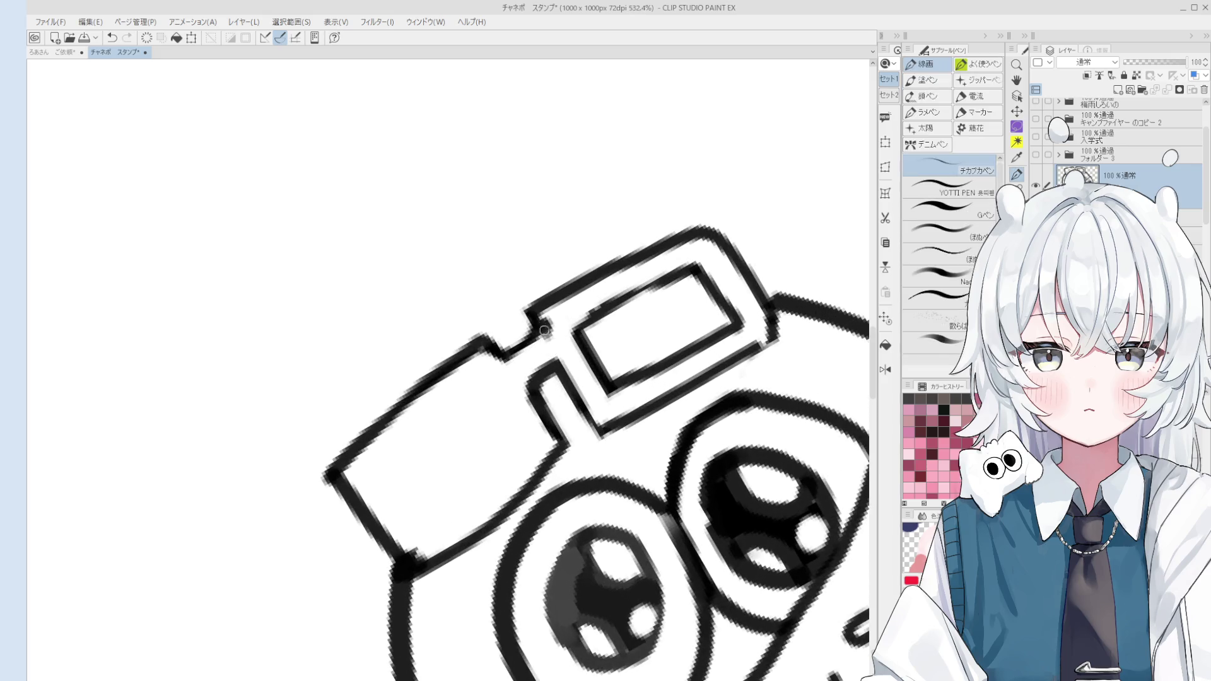
pyautogui.scroll(-1, 547, 331)
pyautogui.scroll(-2, 551, 330)
# Handwrite a two-line Japanese note in the space above the drawing.
pyautogui.press('space')
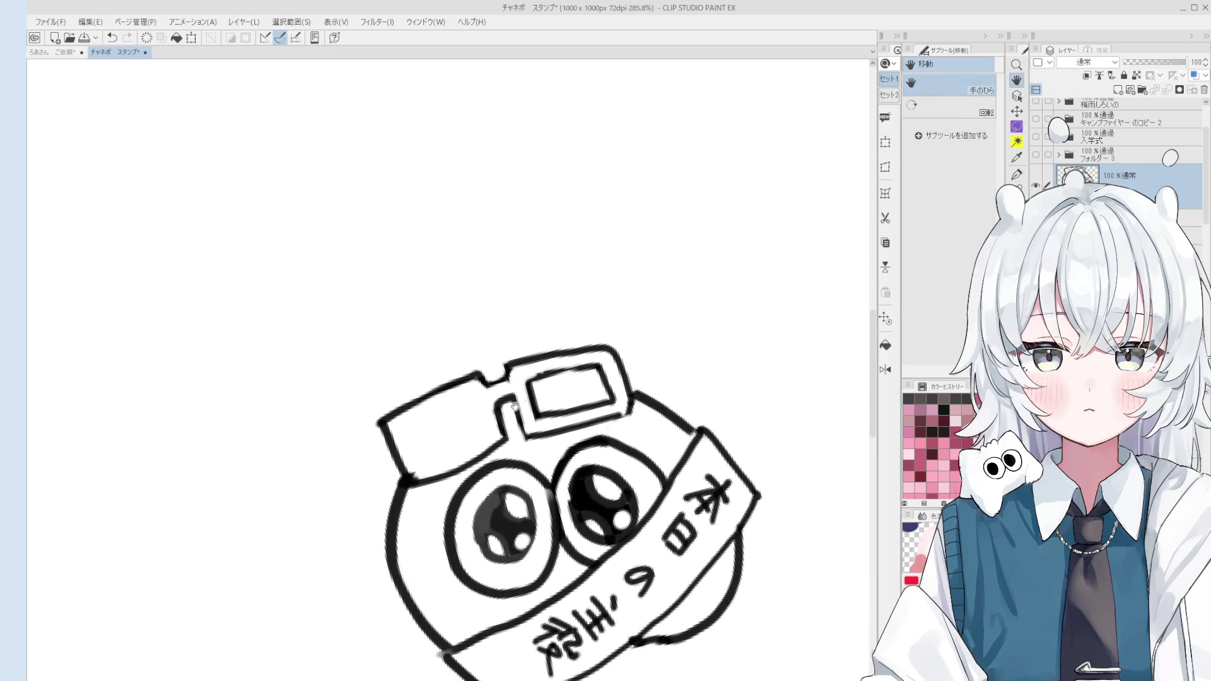
pyautogui.moveTo(551, 330); pyautogui.dragTo(550, 402)
pyautogui.moveTo(590, 342)
pyautogui.mouseDown()
pyautogui.moveTo(530, 284)
pyautogui.moveTo(616, 295)
pyautogui.moveTo(628, 314)
pyautogui.mouseUp()
pyautogui.moveTo(598, 290); pyautogui.dragTo(637, 409)
pyautogui.moveTo(647, 374)
pyautogui.mouseDown()
pyautogui.moveTo(696, 466)
pyautogui.moveTo(674, 492)
pyautogui.moveTo(609, 387)
pyautogui.mouseUp()
pyautogui.press('space')
pyautogui.moveTo(587, 301); pyautogui.dragTo(608, 310)
pyautogui.moveTo(615, 305); pyautogui.dragTo(648, 432)
pyautogui.moveTo(640, 417); pyautogui.dragTo(636, 428)
pyautogui.moveTo(662, 409)
pyautogui.mouseDown()
pyautogui.moveTo(704, 495)
pyautogui.moveTo(677, 423)
pyautogui.mouseUp()
pyautogui.press('space')
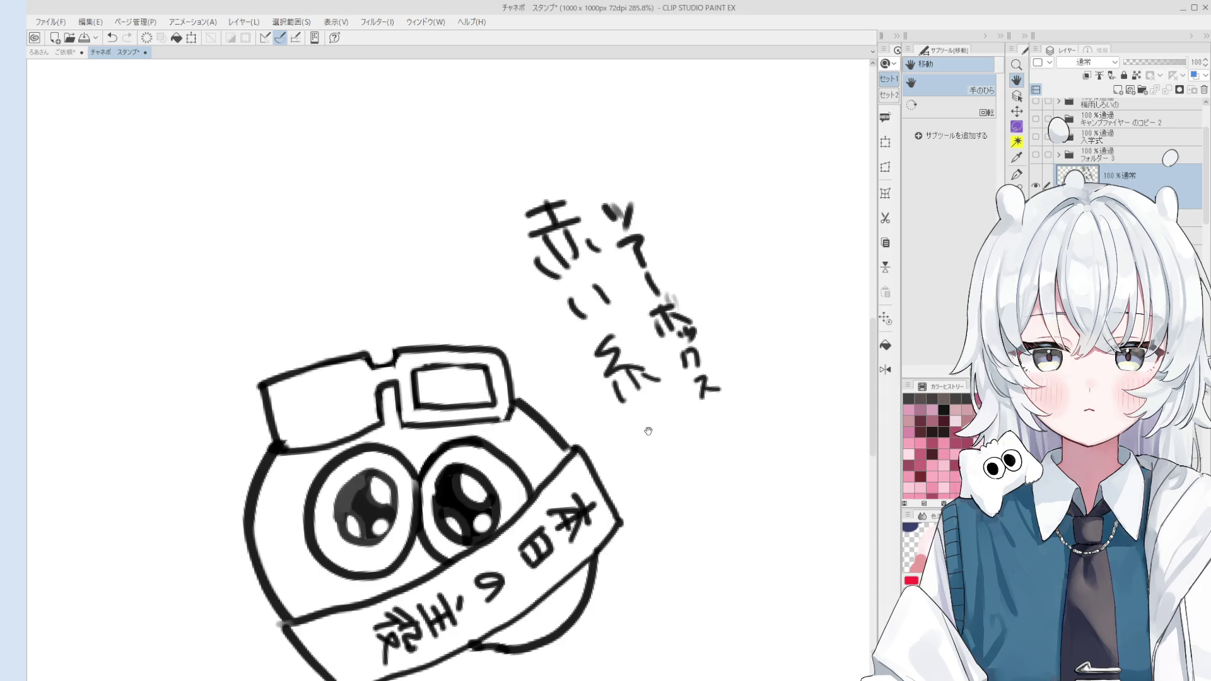
pyautogui.moveTo(441, 481)
pyautogui.mouseDown()
pyautogui.moveTo(447, 425)
pyautogui.moveTo(479, 456)
pyautogui.moveTo(527, 379)
pyautogui.mouseUp()
# Add an inner rectangle in the left lens and redraw the upright prongs above the glasses.
pyautogui.hotkey('ctrl', 'z')
pyautogui.hotkey('ctrl', 'z')
pyautogui.moveTo(469, 422)
pyautogui.mouseDown()
pyautogui.moveTo(527, 379)
pyautogui.moveTo(538, 420)
pyautogui.mouseUp()
pyautogui.moveTo(490, 454)
pyautogui.mouseDown()
pyautogui.moveTo(537, 423)
pyautogui.moveTo(516, 352)
pyautogui.moveTo(532, 379)
pyautogui.moveTo(540, 336)
pyautogui.moveTo(574, 369)
pyautogui.moveTo(603, 365)
pyautogui.moveTo(535, 374)
pyautogui.moveTo(536, 390)
pyautogui.mouseUp()
pyautogui.scroll(-2, 625, 473)
pyautogui.press('e')
pyautogui.press('p')
pyautogui.hotkey('ctrl', 'z')
pyautogui.moveTo(535, 346)
pyautogui.mouseDown()
pyautogui.moveTo(547, 380)
pyautogui.moveTo(587, 374)
pyautogui.mouseUp()
pyautogui.hotkey('ctrl', 'z')
pyautogui.press('e')
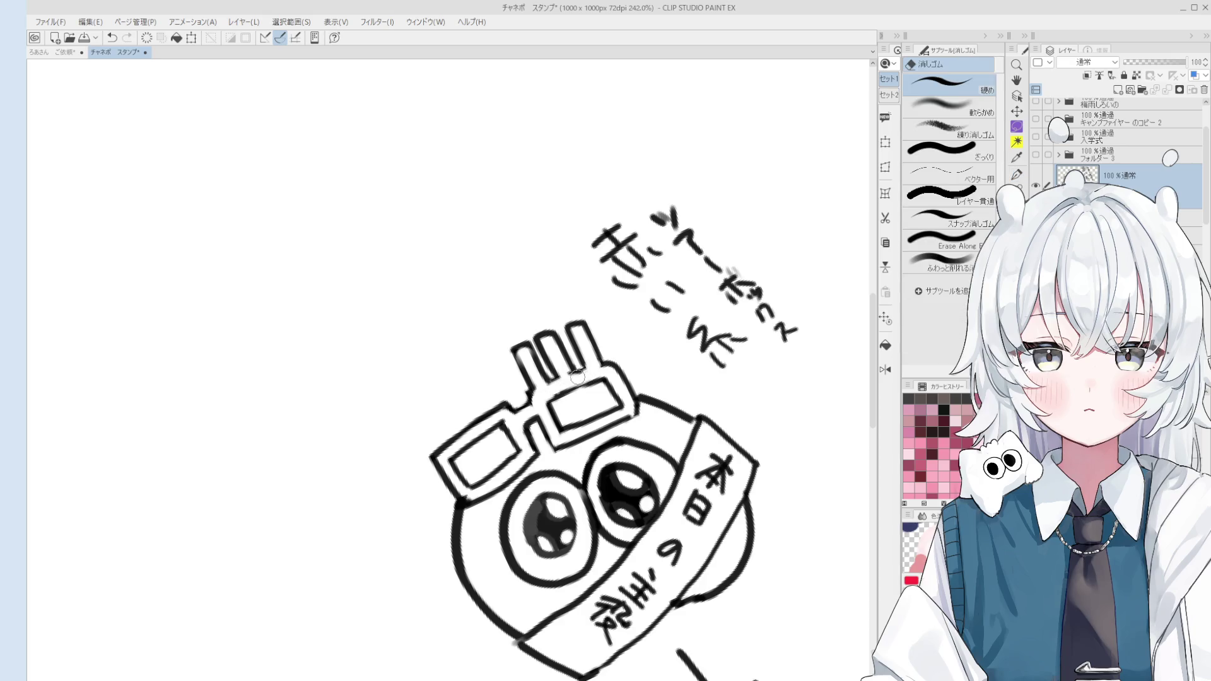
pyautogui.scroll(-1, 568, 384)
pyautogui.moveTo(486, 412); pyautogui.dragTo(507, 406)
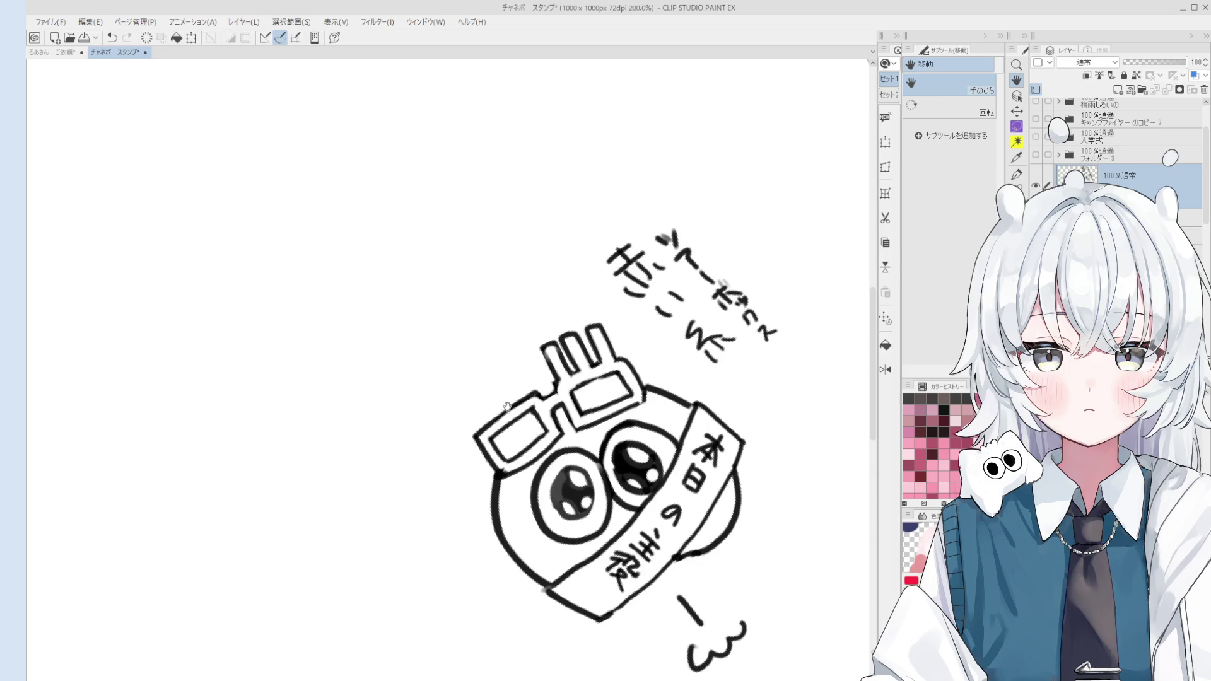
pyautogui.scroll(3, 506, 405)
# Draw a row of looped candles rising from the top of the glasses.
pyautogui.press('p')
pyautogui.moveTo(464, 442)
pyautogui.mouseDown()
pyautogui.moveTo(436, 386)
pyautogui.moveTo(488, 423)
pyautogui.moveTo(478, 432)
pyautogui.moveTo(483, 347)
pyautogui.moveTo(519, 388)
pyautogui.moveTo(511, 405)
pyautogui.moveTo(512, 331)
pyautogui.moveTo(572, 406)
pyautogui.mouseUp()
pyautogui.hotkey('ctrl', 'z')
pyautogui.press('e')
pyautogui.press('p')
pyautogui.press('e')
pyautogui.press('p')
pyautogui.press('e')
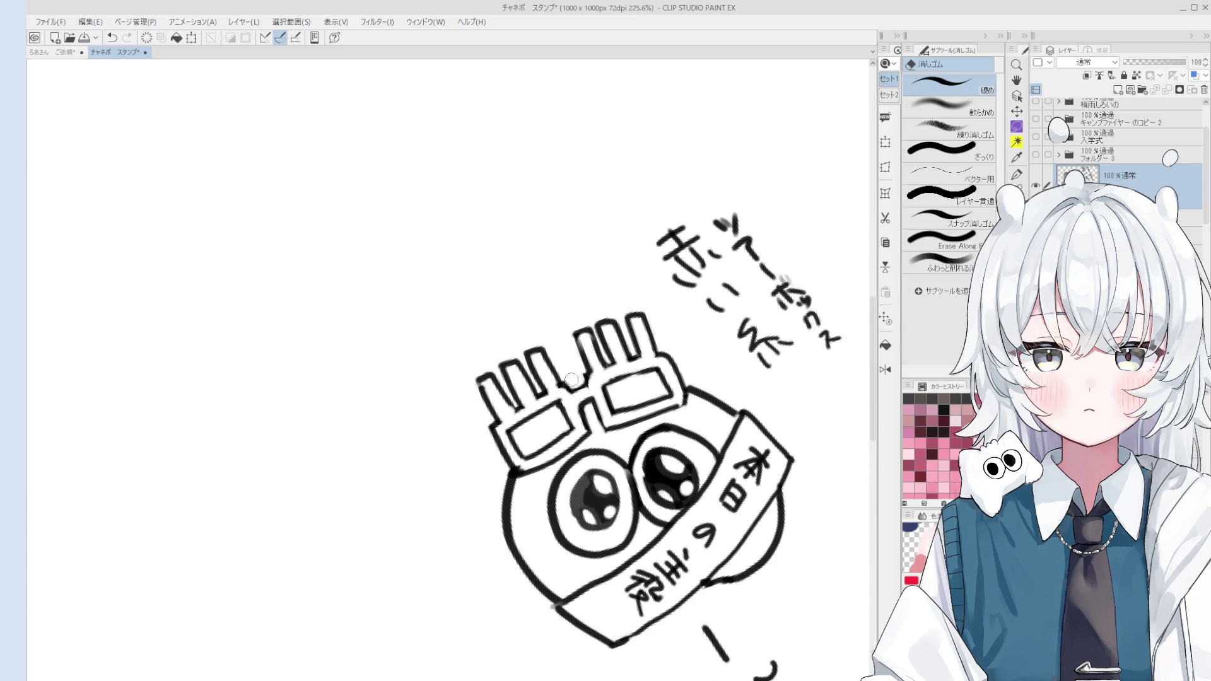
pyautogui.scroll(-3, 568, 398)
pyautogui.press('p')
pyautogui.moveTo(540, 353)
pyautogui.mouseDown()
pyautogui.moveTo(572, 359)
pyautogui.moveTo(636, 316)
pyautogui.mouseUp()
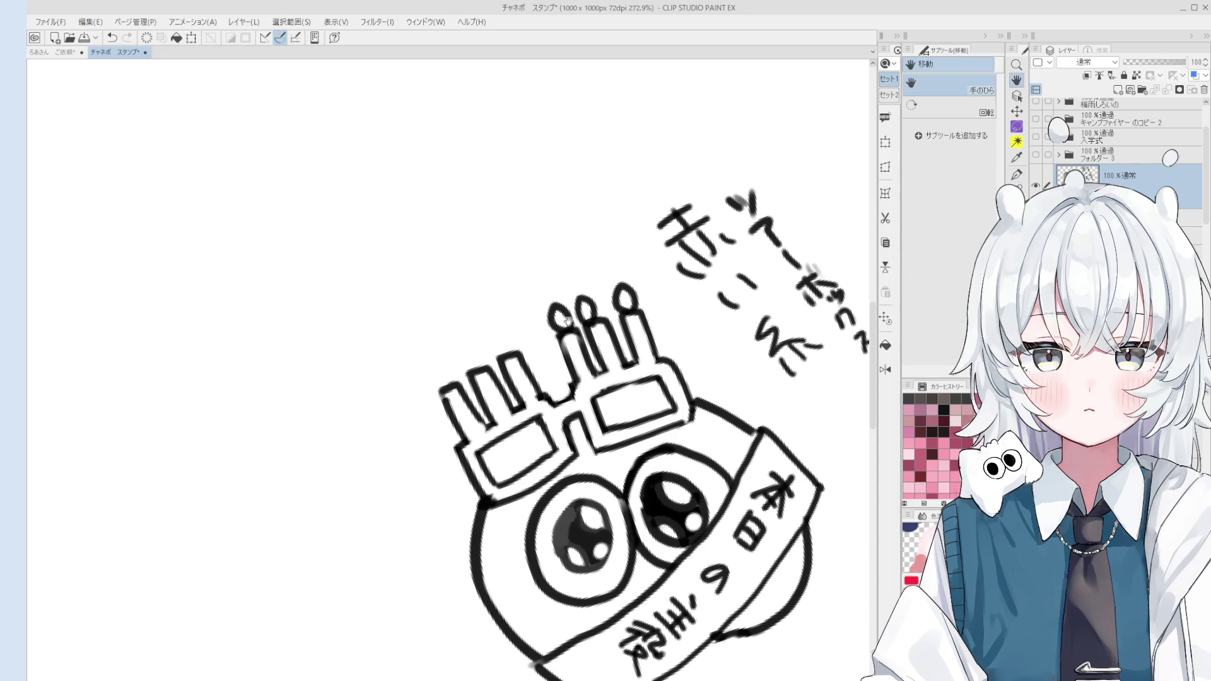
pyautogui.moveTo(489, 358)
pyautogui.mouseDown()
pyautogui.moveTo(509, 356)
pyautogui.moveTo(453, 370)
pyautogui.mouseUp()
# Fill both lenses solid black with the Fill tool referring other layers.
pyautogui.press('h')
pyautogui.scroll(-5, 596, 317)
pyautogui.scroll(2, 597, 317)
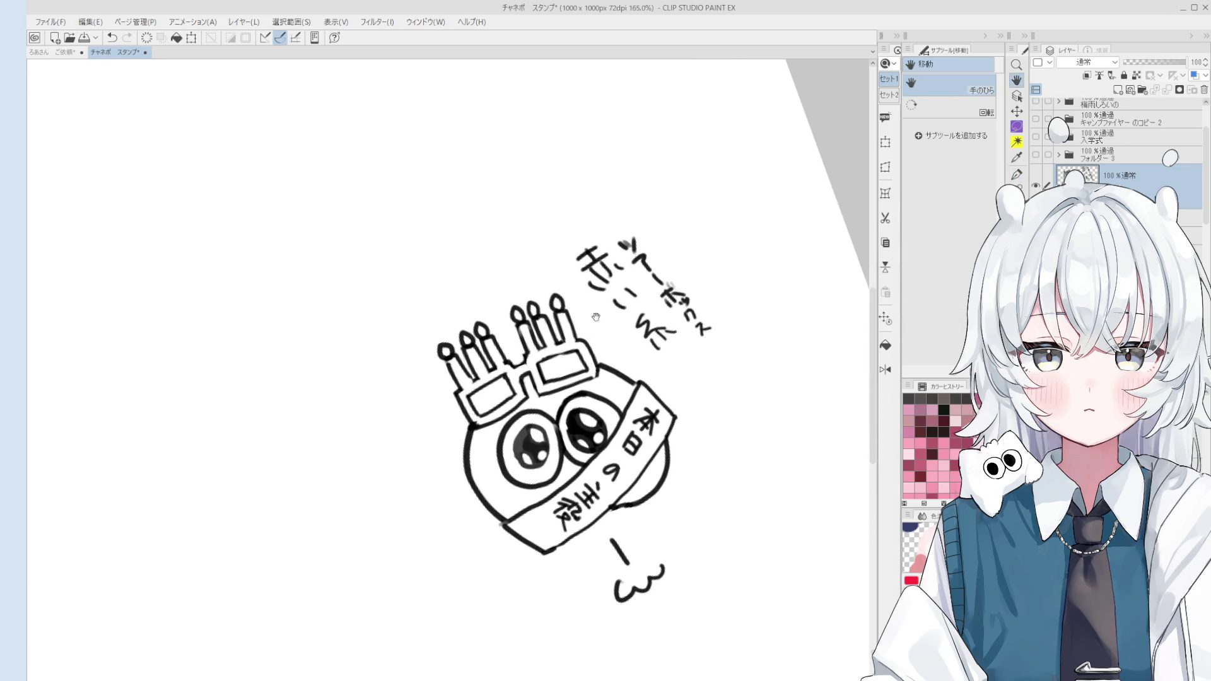
pyautogui.click(886, 346)
pyautogui.click(560, 366)
pyautogui.click(490, 397)
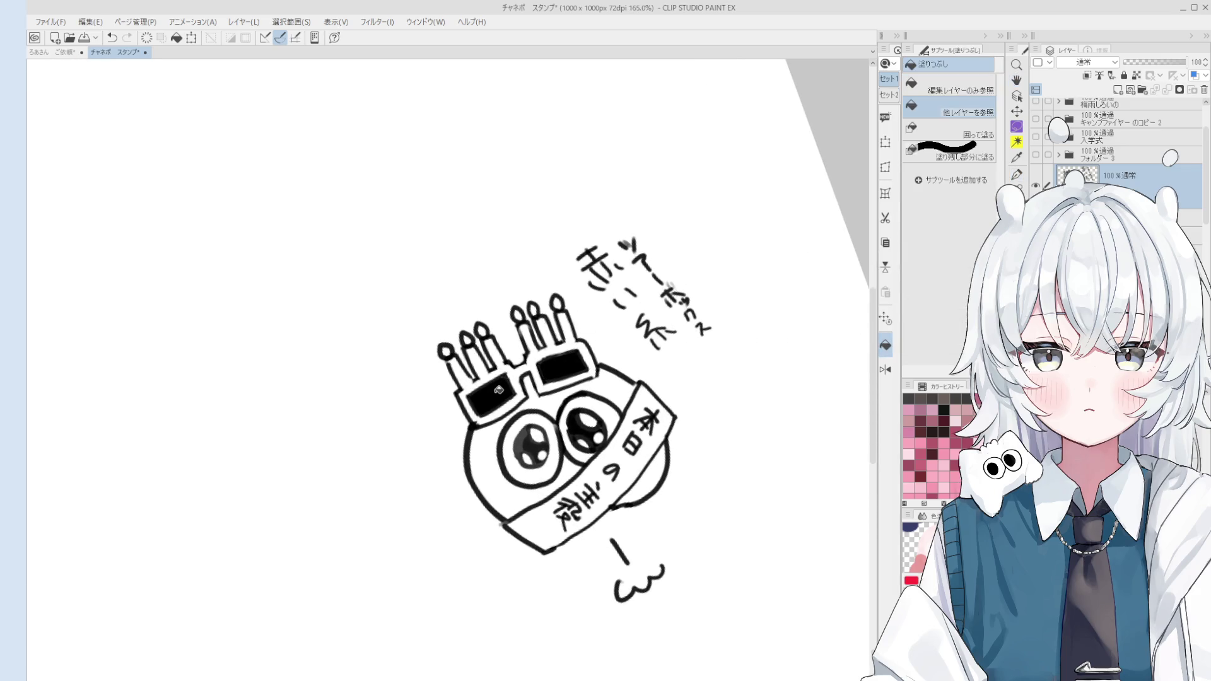
pyautogui.scroll(-3, 490, 397)
pyautogui.scroll(3, 502, 386)
pyautogui.scroll(-3, 519, 371)
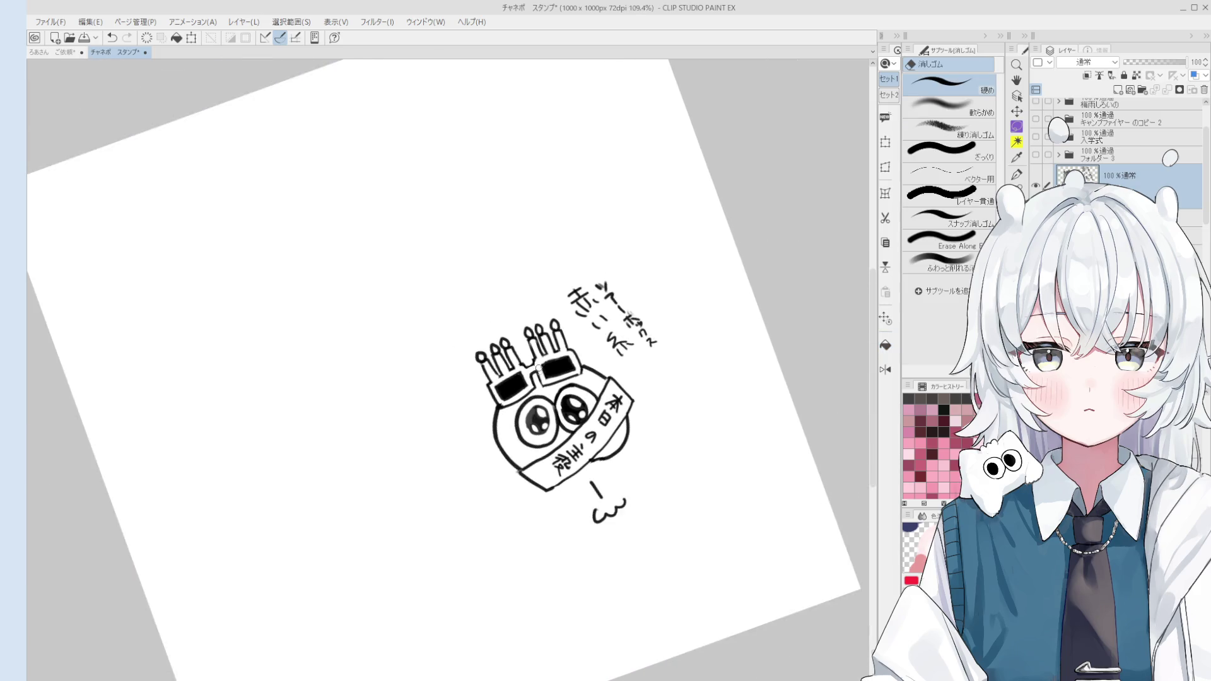
pyautogui.scroll(3, 509, 390)
# Reset the canvas rotation and erase the lower end of the thin diagonal line by the sash.
pyautogui.press('h')
pyautogui.hotkey('ctrl', '@')
pyautogui.scroll(2, 568, 406)
pyautogui.press('p')
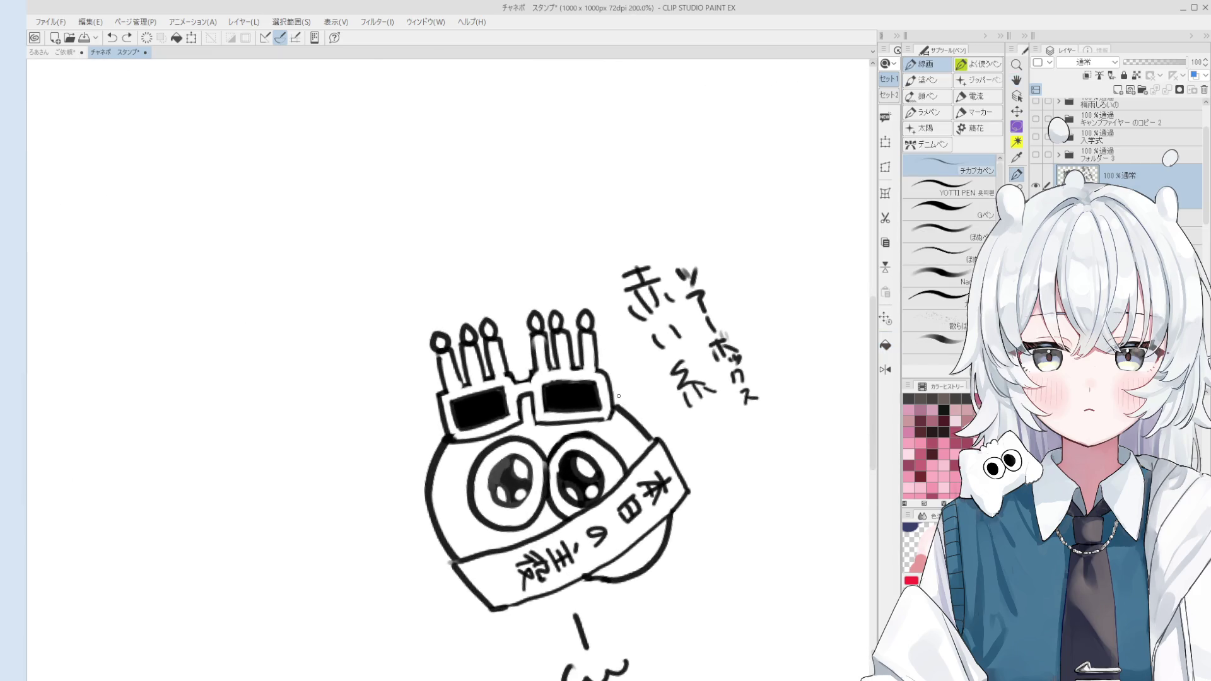
pyautogui.press('e')
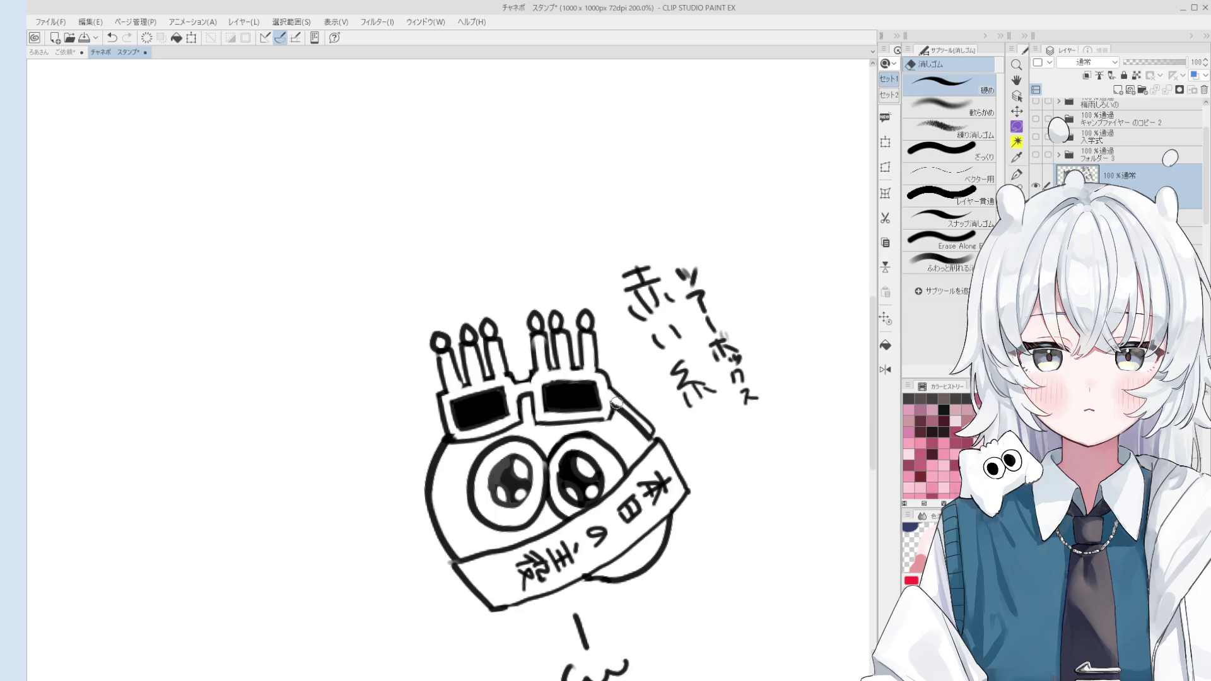
pyautogui.moveTo(618, 405); pyautogui.dragTo(646, 428)
pyautogui.press('p')
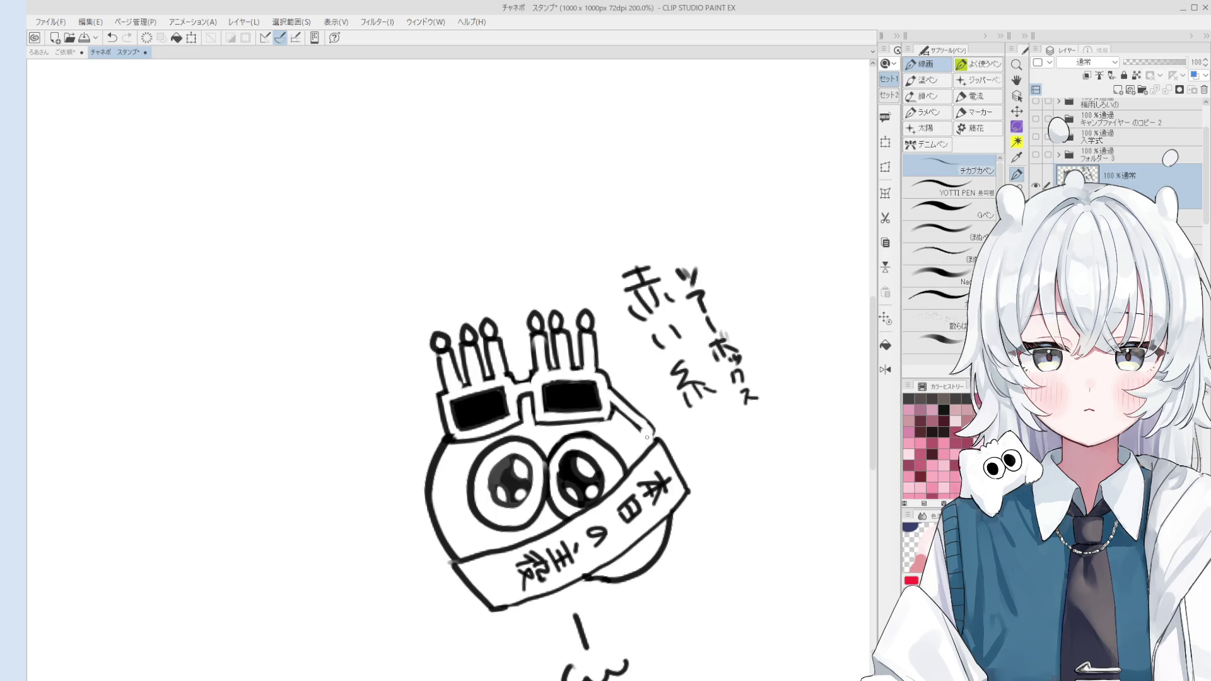
pyautogui.scroll(-2, 559, 455)
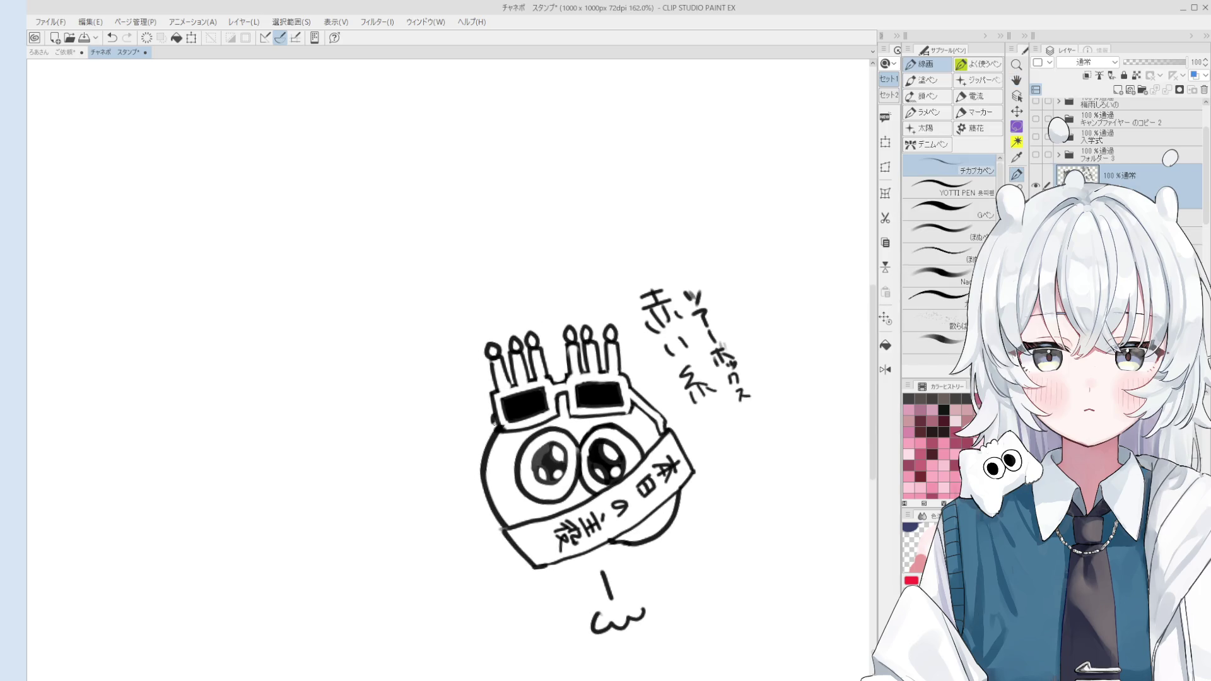
pyautogui.scroll(-1, 493, 420)
pyautogui.press('e')
pyautogui.scroll(-3, 503, 423)
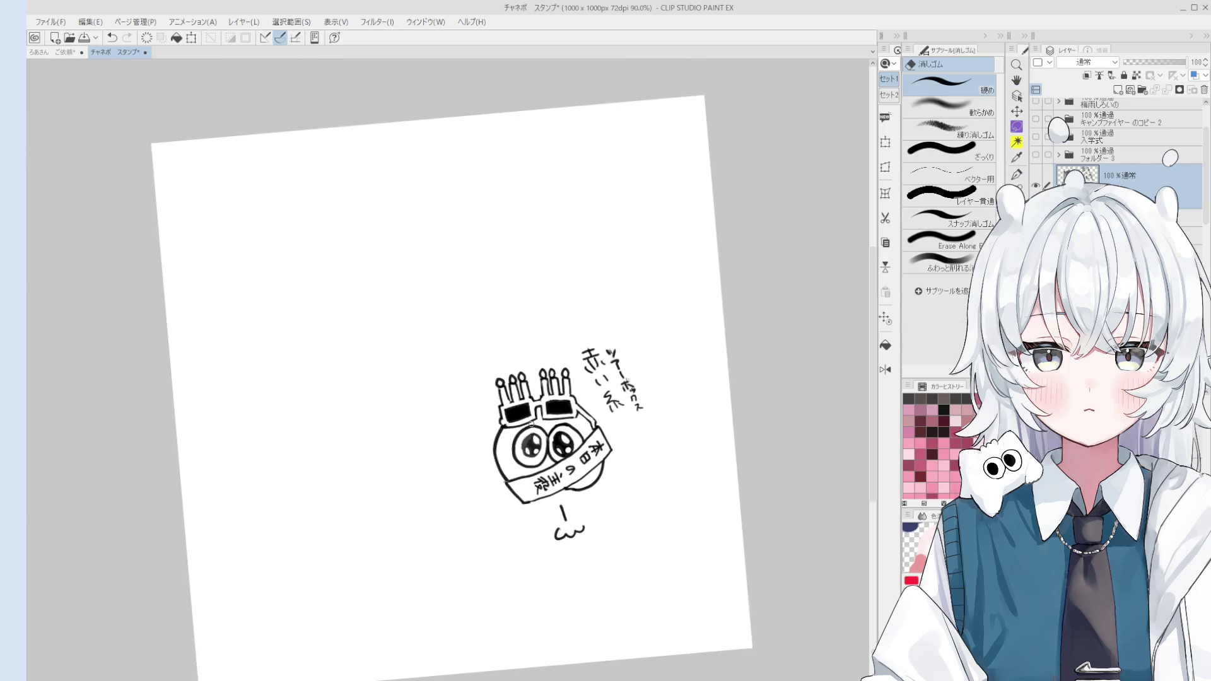
pyautogui.press('space')
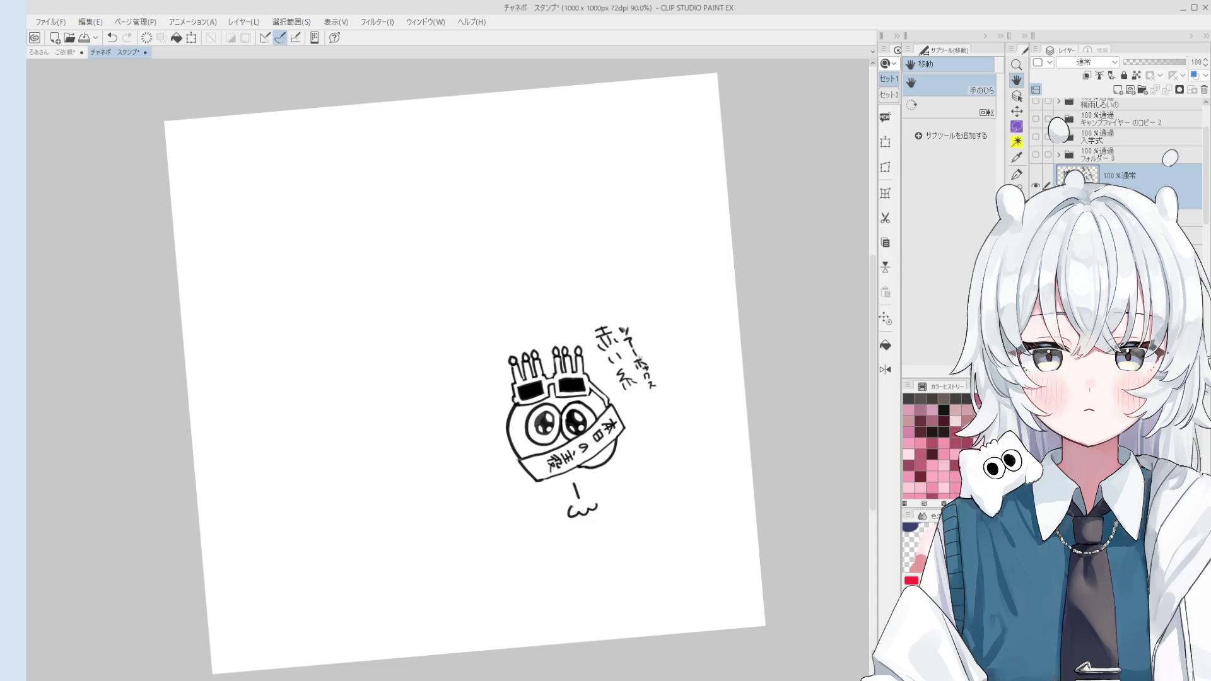
pyautogui.scroll(3, 583, 356)
pyautogui.scroll(3, 558, 378)
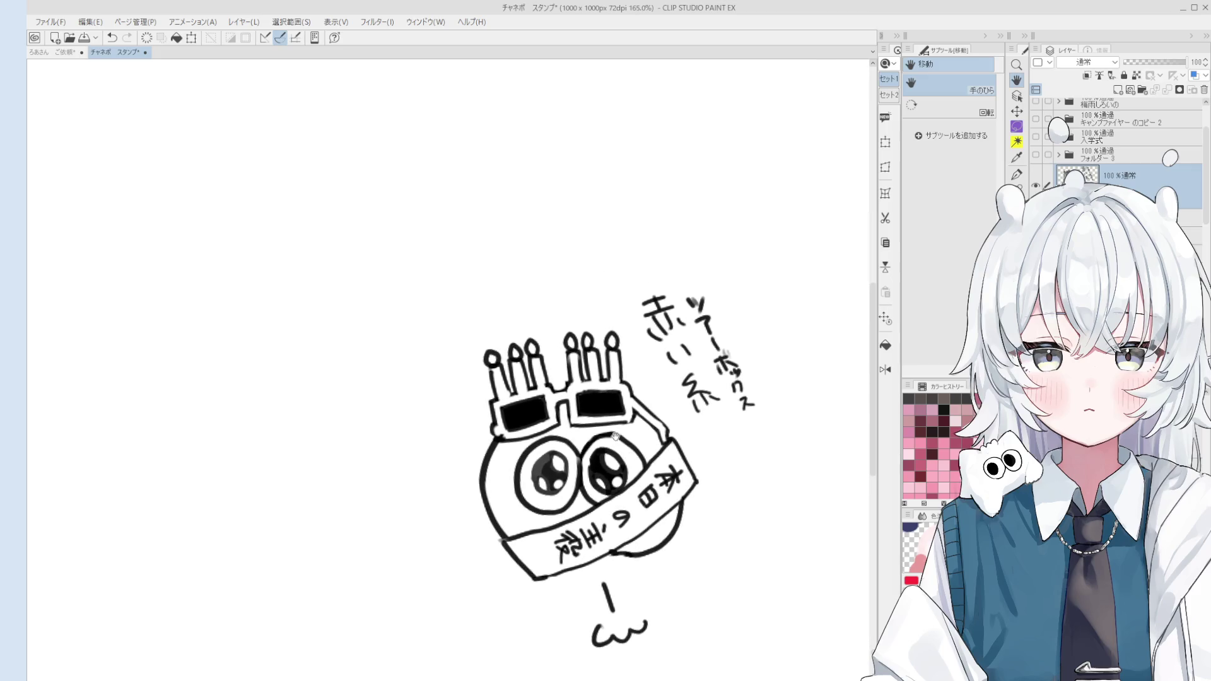
# Darken the creature's left eye and start an arc for a new figure to the left.
pyautogui.press('e')
pyautogui.scroll(2, 540, 401)
pyautogui.scroll(4, 540, 401)
pyautogui.press('p')
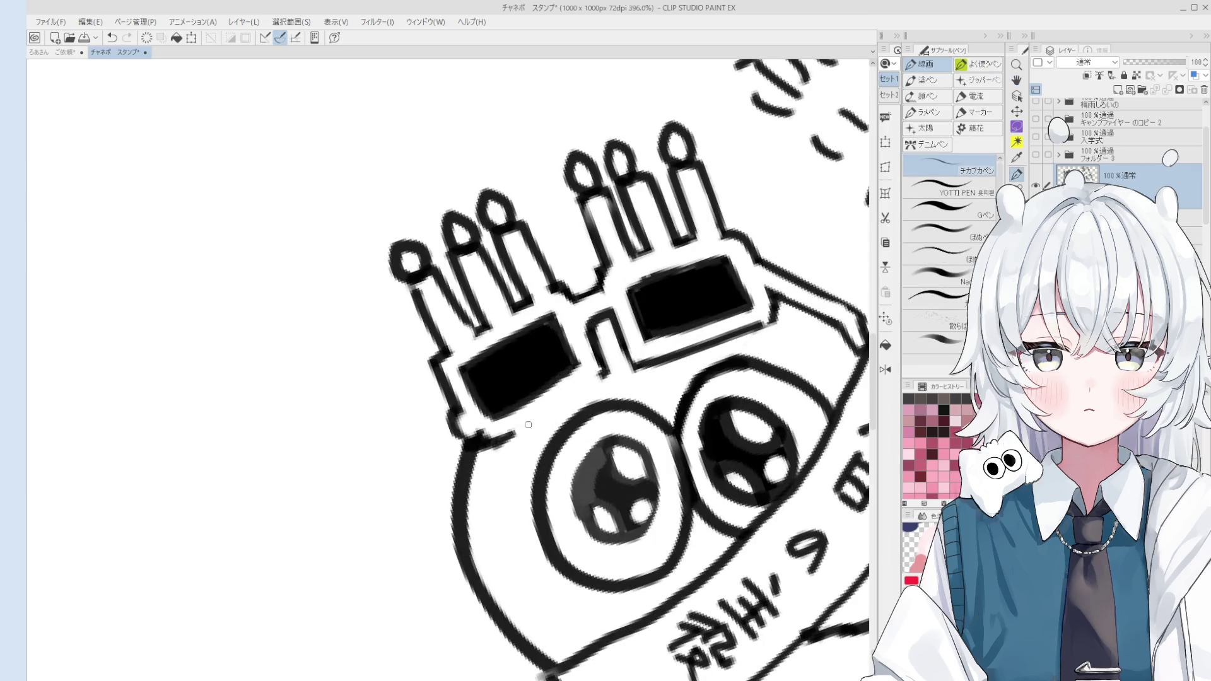
pyautogui.scroll(-5, 548, 398)
pyautogui.moveTo(528, 424)
pyautogui.mouseDown()
pyautogui.moveTo(567, 398)
pyautogui.moveTo(545, 397)
pyautogui.mouseUp()
pyautogui.scroll(1, 549, 388)
pyautogui.scroll(5, 552, 379)
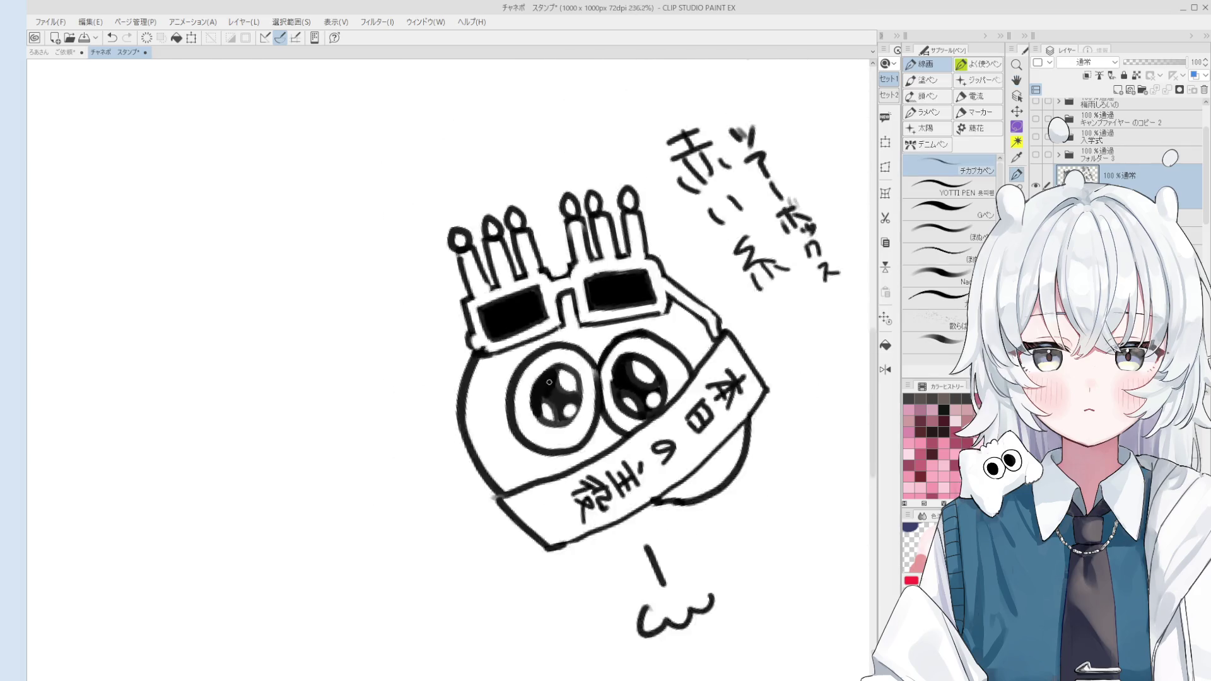
pyautogui.press('h')
pyautogui.scroll(-5, 559, 398)
pyautogui.scroll(-2, 562, 411)
pyautogui.press('p')
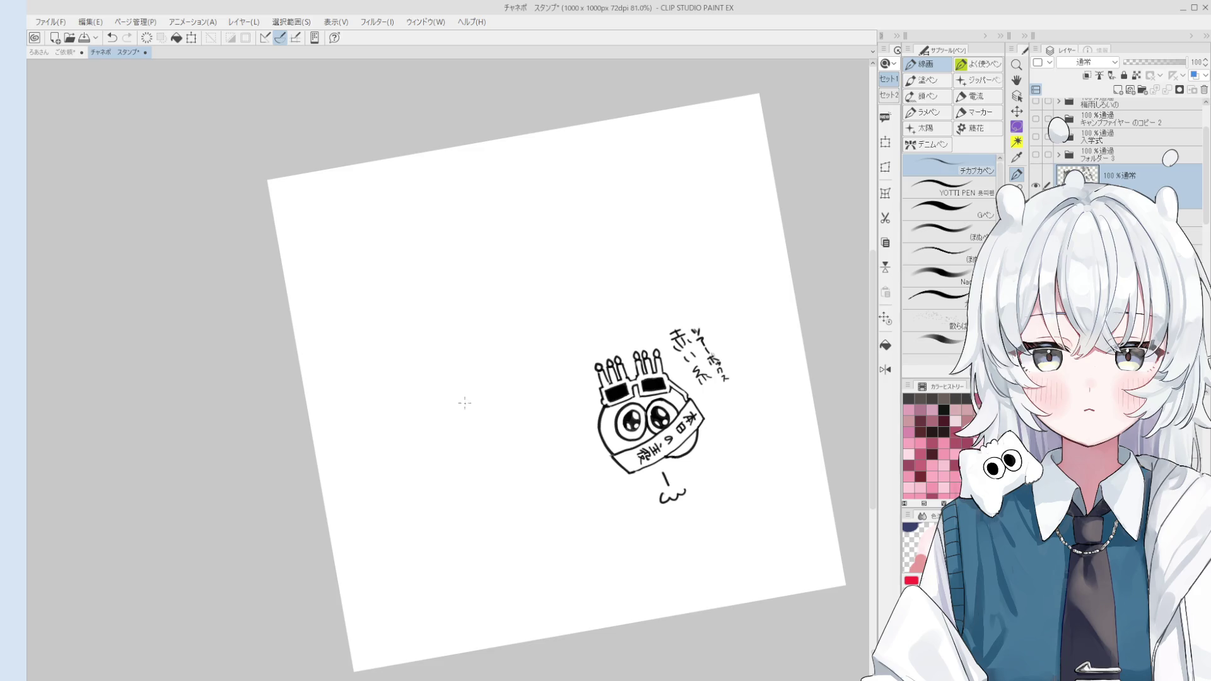
pyautogui.moveTo(413, 398); pyautogui.dragTo(466, 380)
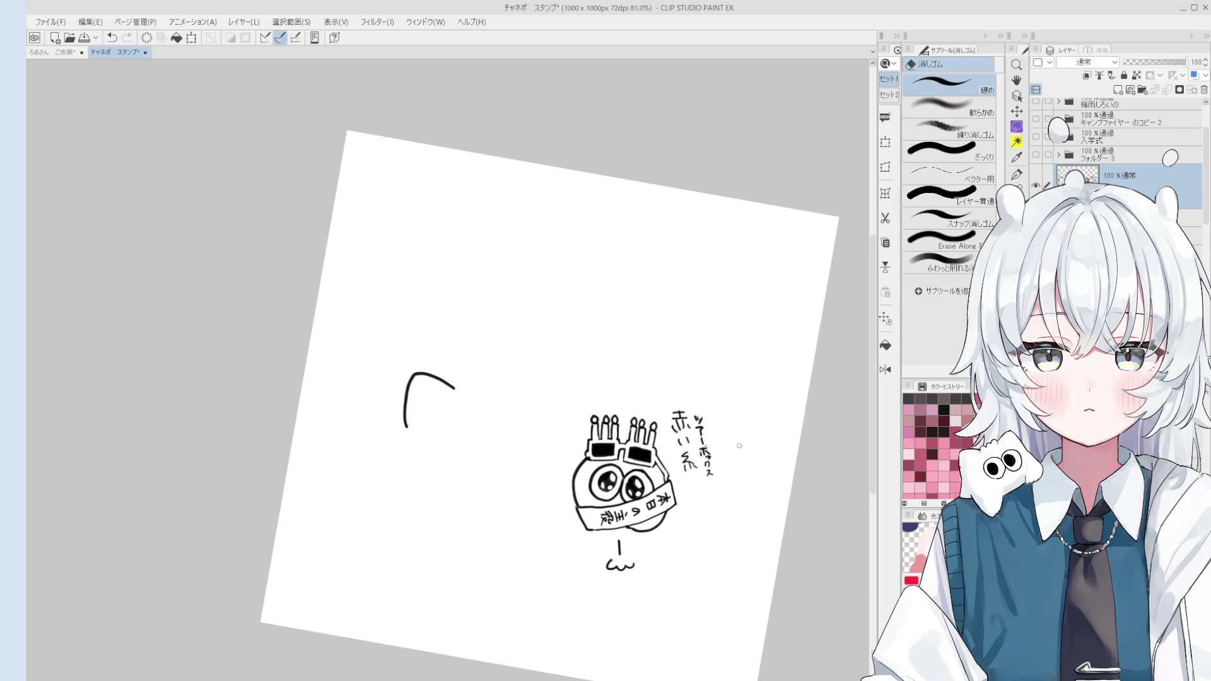
# Tilt the view and redraw the cloud-shaped arc stroke curving down to the right.
pyautogui.hotkey('ctrl', '@')
pyautogui.press('h')
pyautogui.press('-')
pyautogui.press('p')
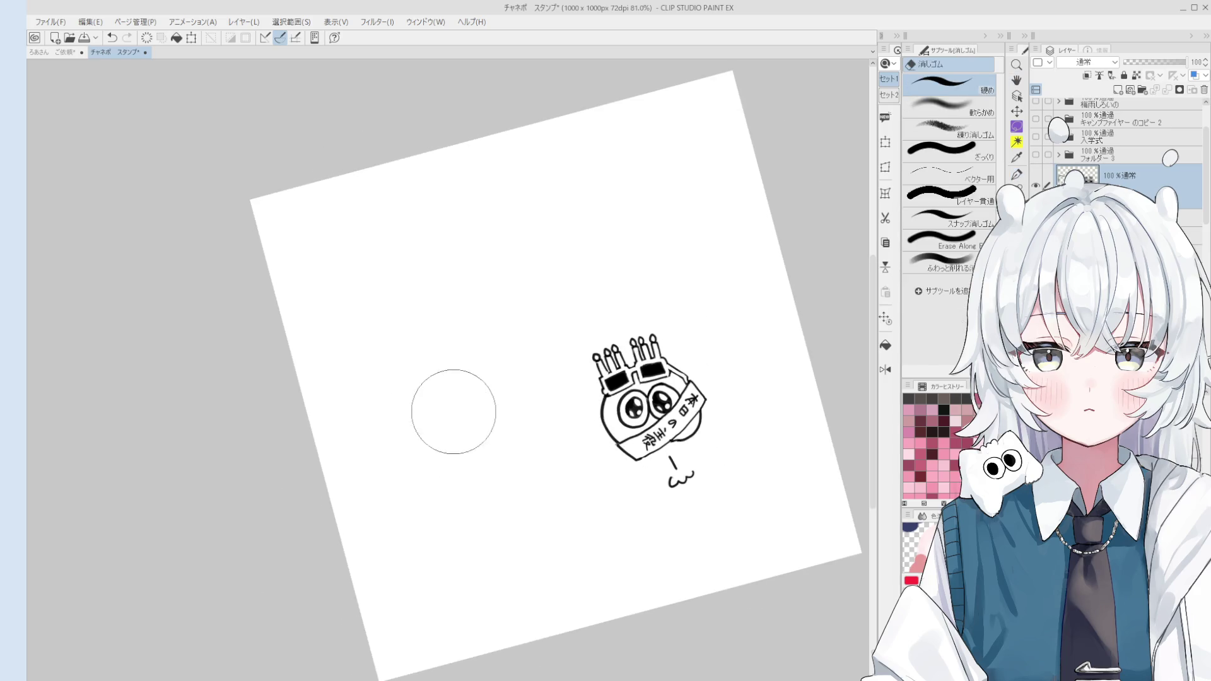
pyautogui.hotkey('ctrl', 'z')
pyautogui.moveTo(416, 414)
pyautogui.mouseDown()
pyautogui.moveTo(566, 388)
pyautogui.moveTo(598, 443)
pyautogui.mouseUp()
pyautogui.hotkey('ctrl', 'z')
pyautogui.hotkey('ctrl', 'z')
pyautogui.moveTo(568, 389)
pyautogui.mouseDown()
pyautogui.moveTo(596, 454)
pyautogui.moveTo(593, 430)
pyautogui.mouseUp()
pyautogui.hotkey('ctrl', 'z')
pyautogui.scroll(-1, 592, 432)
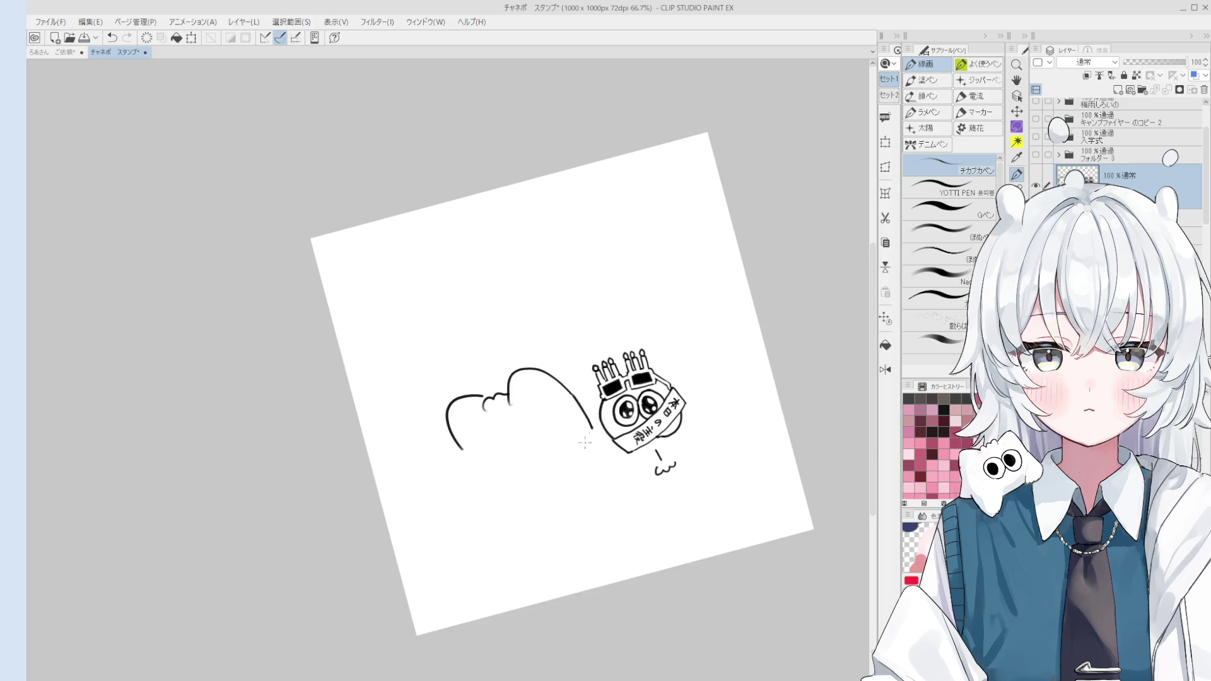
# Lasso the cloud stroke, rotate it with Transform and confirm the new angle.
pyautogui.press('m')
pyautogui.moveTo(488, 478); pyautogui.dragTo(592, 397)
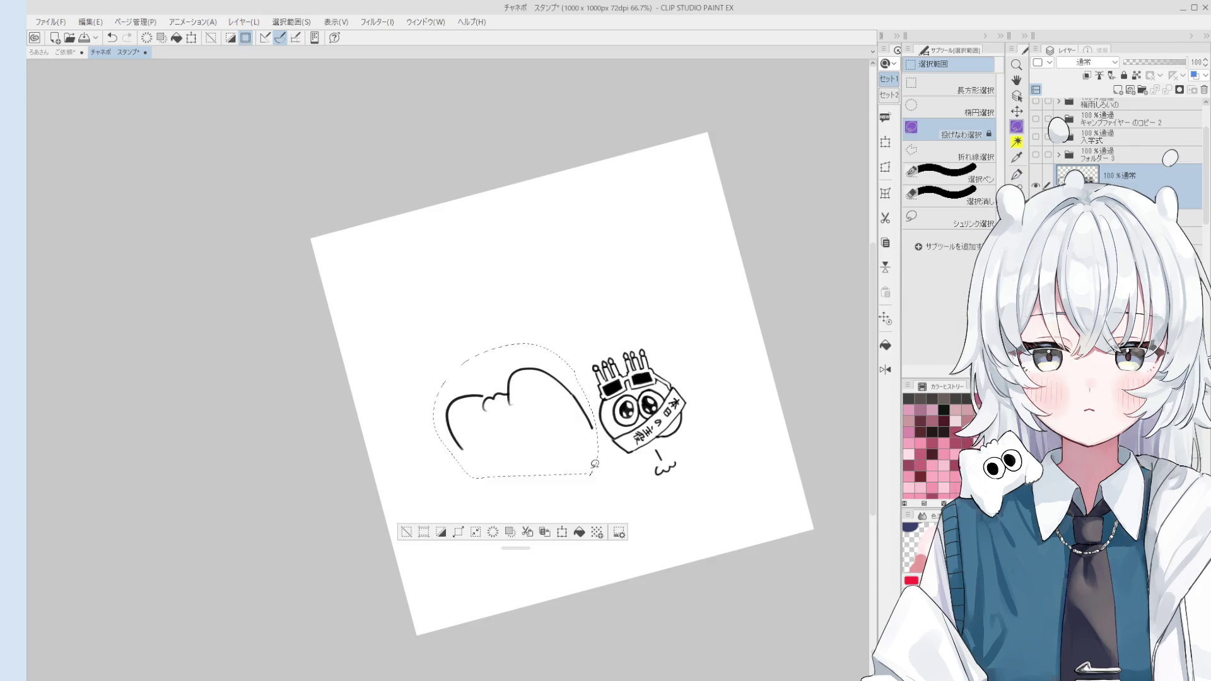
pyautogui.hotkey('ctrl', 't')
pyautogui.moveTo(554, 481); pyautogui.dragTo(518, 485)
pyautogui.press('Return')
pyautogui.hotkey('ctrl', 'd')
pyautogui.press('p')
pyautogui.scroll(1, 430, 465)
# Draw the body's left side, bottom and right side beneath the cloud stroke.
pyautogui.moveTo(433, 470); pyautogui.dragTo(451, 521)
pyautogui.hotkey('ctrl', 'z')
pyautogui.moveTo(427, 467); pyautogui.dragTo(450, 537)
pyautogui.press('e')
pyautogui.press('p')
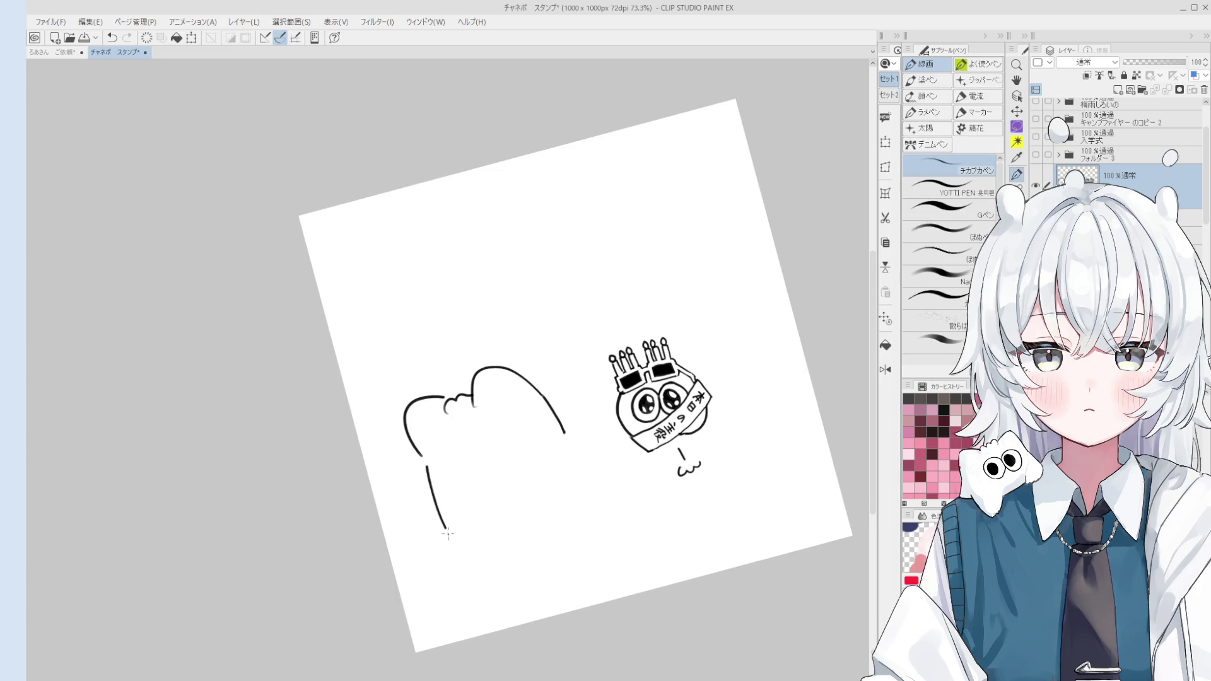
pyautogui.scroll(3, 491, 561)
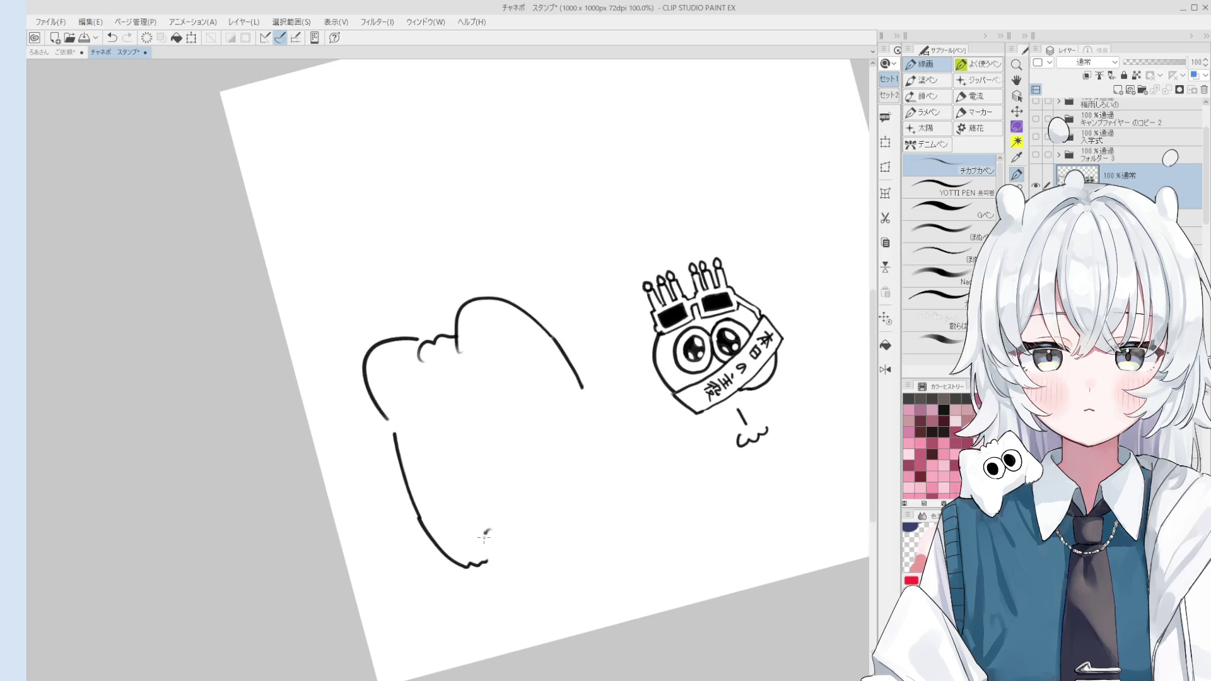
pyautogui.hotkey('ctrl', 'z')
pyautogui.moveTo(519, 542); pyautogui.dragTo(567, 540)
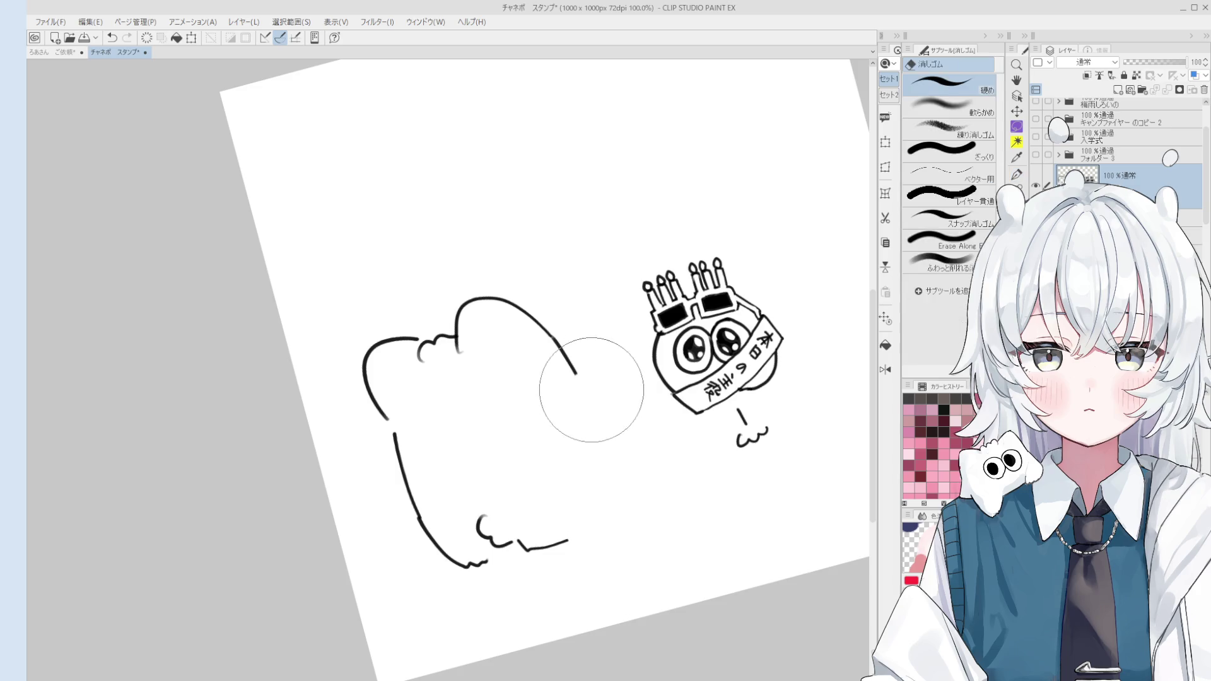
pyautogui.moveTo(577, 379)
pyautogui.mouseDown()
pyautogui.moveTo(622, 412)
pyautogui.moveTo(604, 495)
pyautogui.mouseUp()
pyautogui.hotkey('ctrl', 'z')
pyautogui.moveTo(615, 452); pyautogui.dragTo(605, 488)
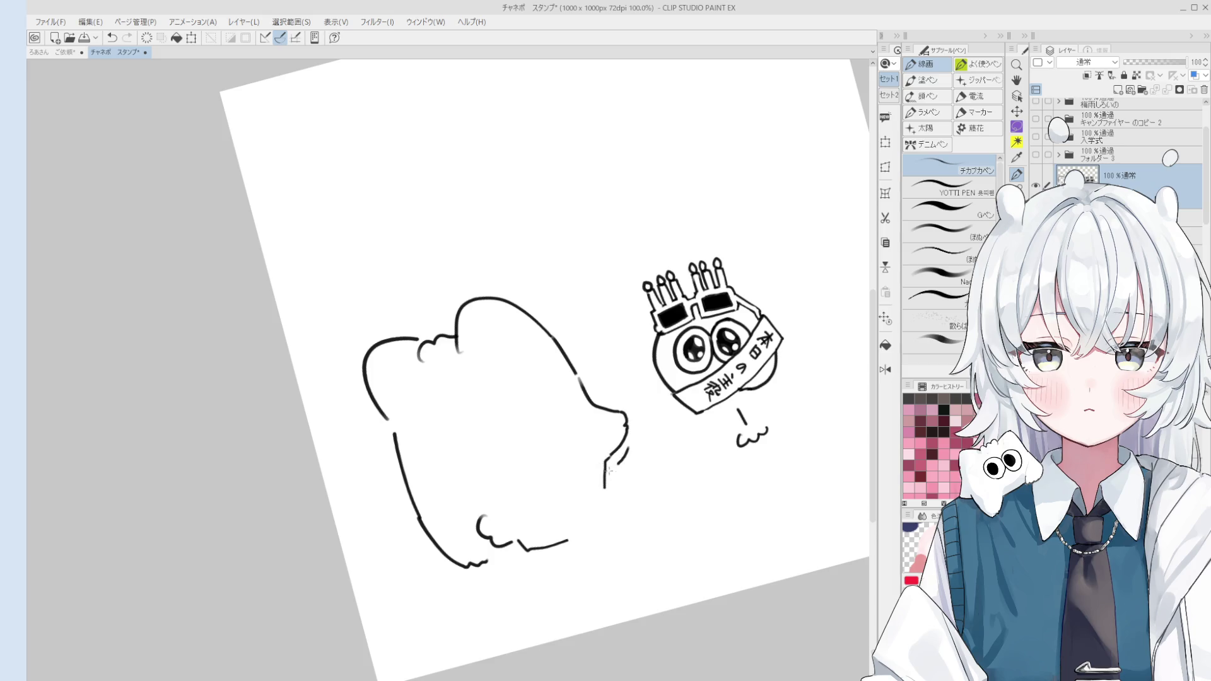
pyautogui.scroll(-1, 607, 468)
# Retry the bottom outline, then erase and redraw the left side line and head curve.
pyautogui.moveTo(514, 541); pyautogui.dragTo(601, 519)
pyautogui.hotkey('ctrl', 'z')
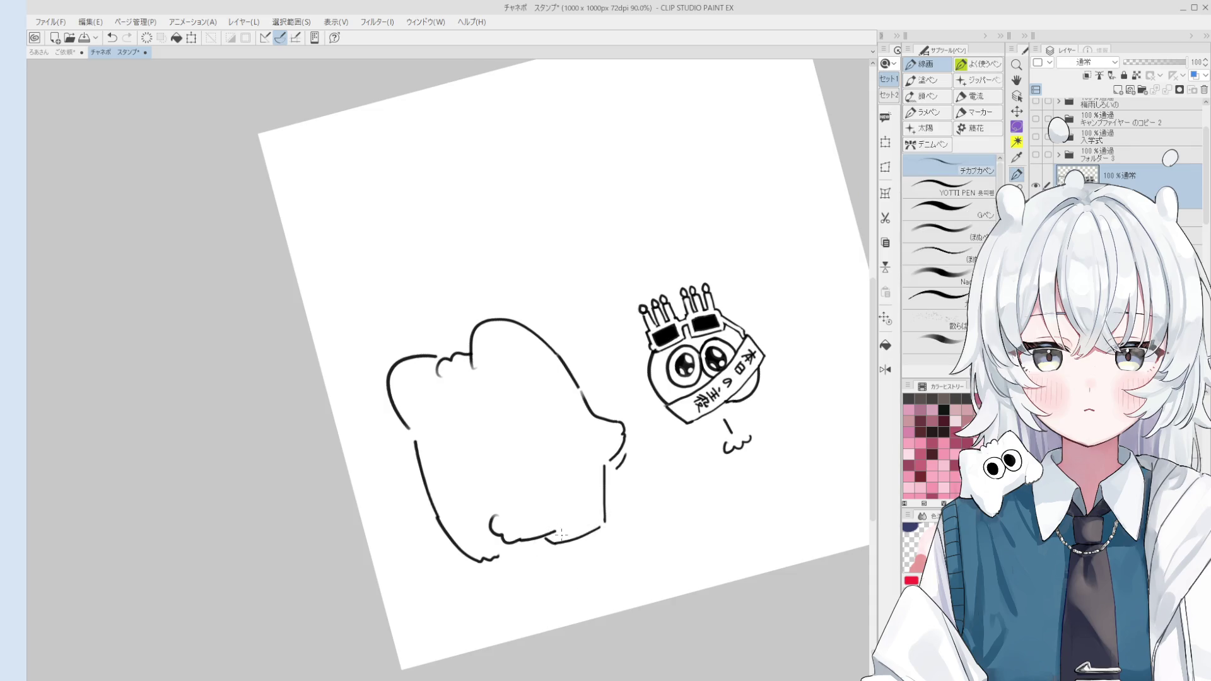
pyautogui.moveTo(475, 560); pyautogui.dragTo(536, 539)
pyautogui.hotkey('ctrl', 'z')
pyautogui.hotkey('ctrl', 'z')
pyautogui.press('e')
pyautogui.scroll(3, 398, 393)
pyautogui.moveTo(441, 326)
pyautogui.mouseDown()
pyautogui.moveTo(395, 330)
pyautogui.moveTo(412, 425)
pyautogui.moveTo(378, 368)
pyautogui.mouseUp()
pyautogui.press('p')
pyautogui.hotkey('ctrl', 'z')
pyautogui.moveTo(421, 460)
pyautogui.mouseDown()
pyautogui.moveTo(370, 352)
pyautogui.moveTo(378, 380)
pyautogui.moveTo(452, 337)
pyautogui.mouseUp()
pyautogui.hotkey('ctrl', 'z')
pyautogui.hotkey('ctrl', 'z')
pyautogui.moveTo(379, 360); pyautogui.dragTo(460, 336)
# Shift the view and finish the body's right edge near the other character.
pyautogui.press('h')
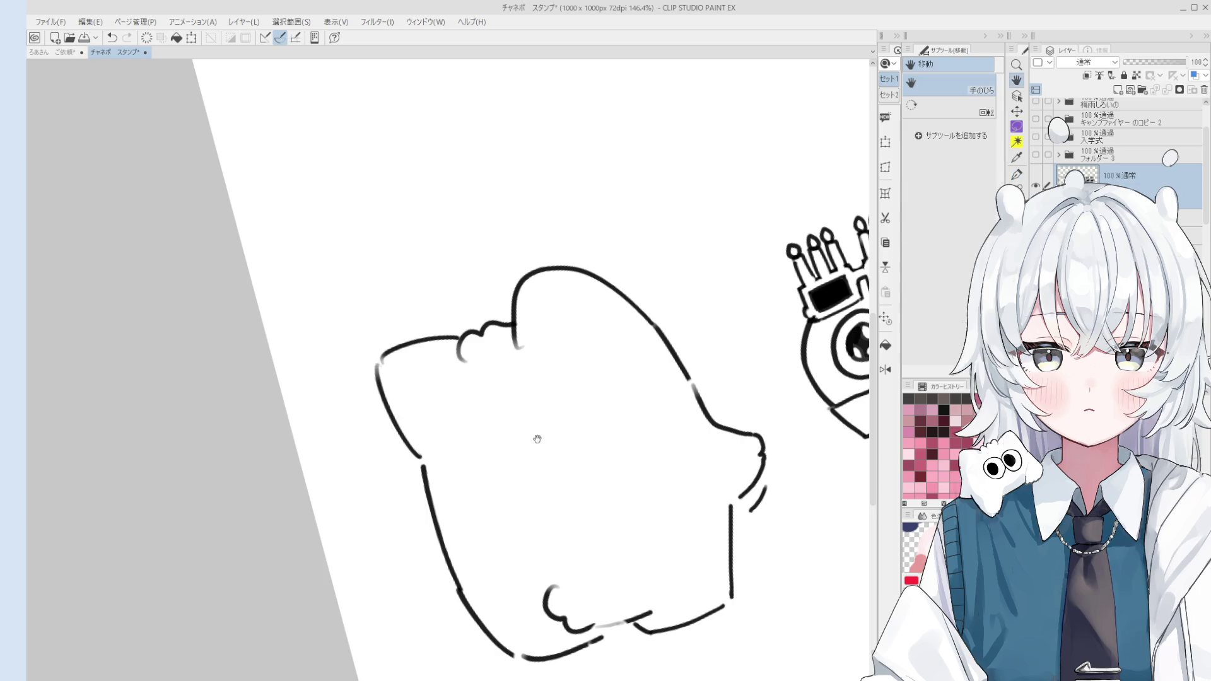
pyautogui.scroll(-3, 536, 439)
pyautogui.moveTo(536, 439)
pyautogui.mouseDown()
pyautogui.moveTo(591, 461)
pyautogui.moveTo(636, 456)
pyautogui.mouseUp()
pyautogui.press('p')
pyautogui.hotkey('ctrl', 'z')
pyautogui.scroll(-2, 637, 459)
pyautogui.scroll(2, 625, 464)
pyautogui.scroll(-2, 622, 463)
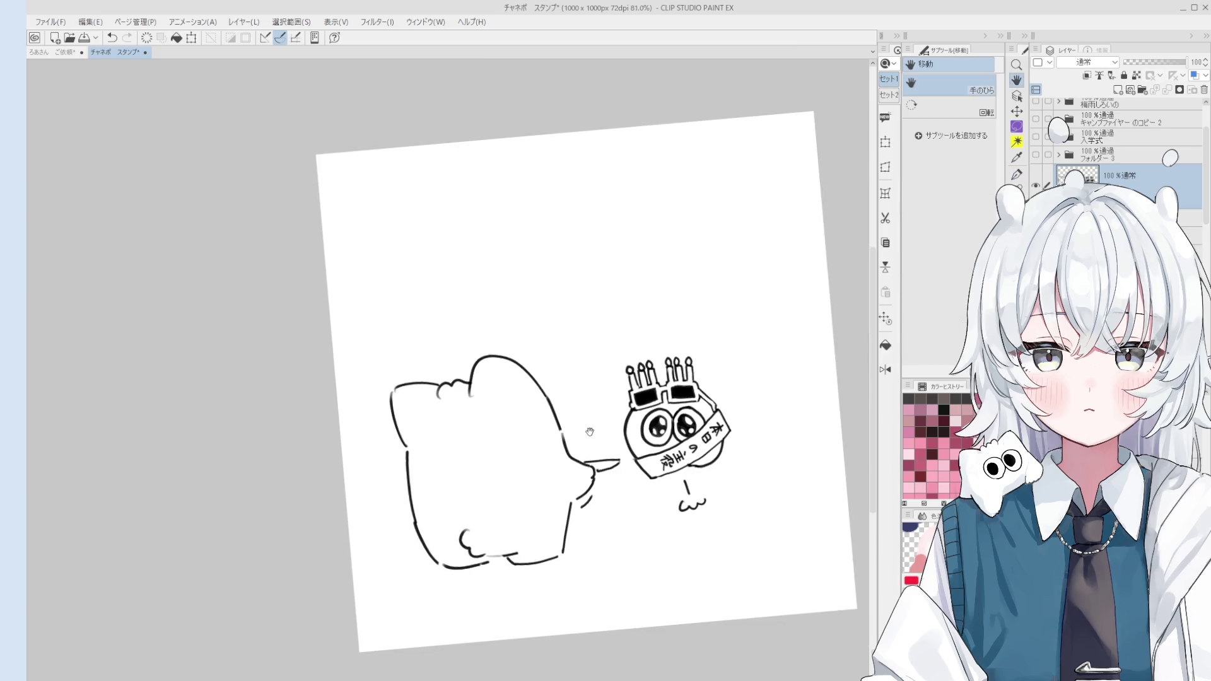
pyautogui.moveTo(616, 461); pyautogui.dragTo(606, 419)
# Draw the second creature's dome-shaped head with a large oval eye and dark pupil.
pyautogui.hotkey('ctrl', 'z')
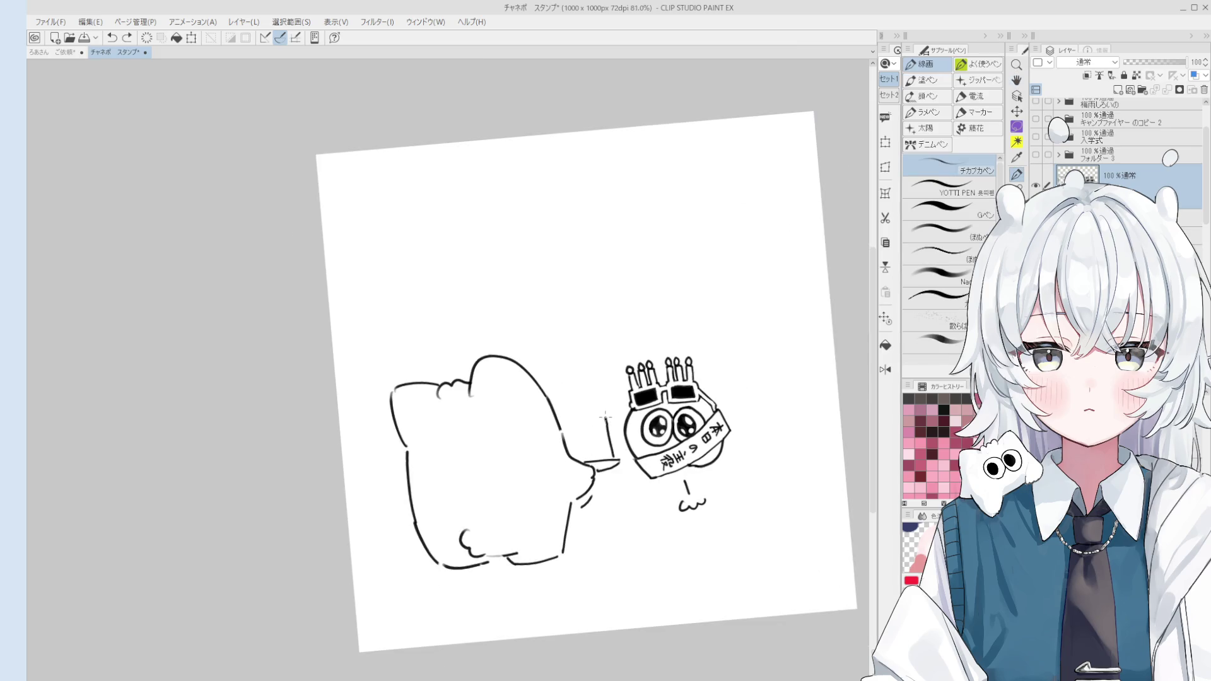
pyautogui.hotkey('ctrl', 'z')
pyautogui.moveTo(614, 460)
pyautogui.mouseDown()
pyautogui.moveTo(524, 330)
pyautogui.moveTo(502, 350)
pyautogui.mouseUp()
pyautogui.scroll(1, 502, 351)
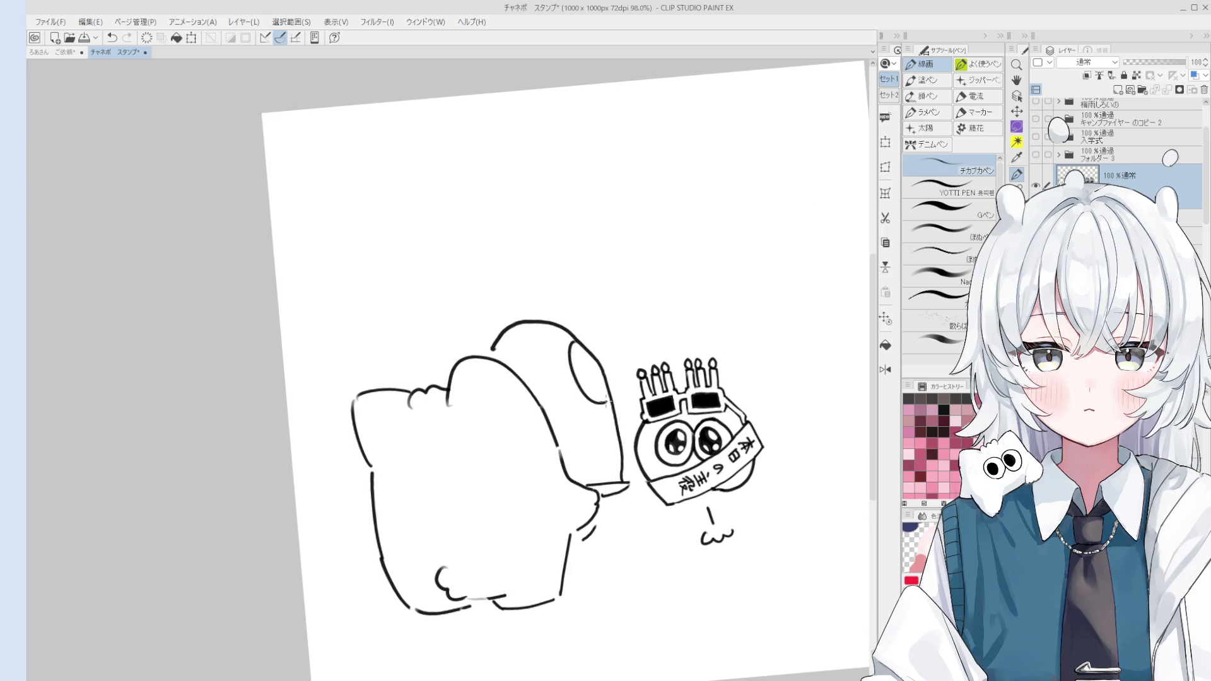
pyautogui.moveTo(575, 354); pyautogui.dragTo(597, 398)
pyautogui.scroll(1, 598, 389)
pyautogui.moveTo(585, 352); pyautogui.dragTo(602, 380)
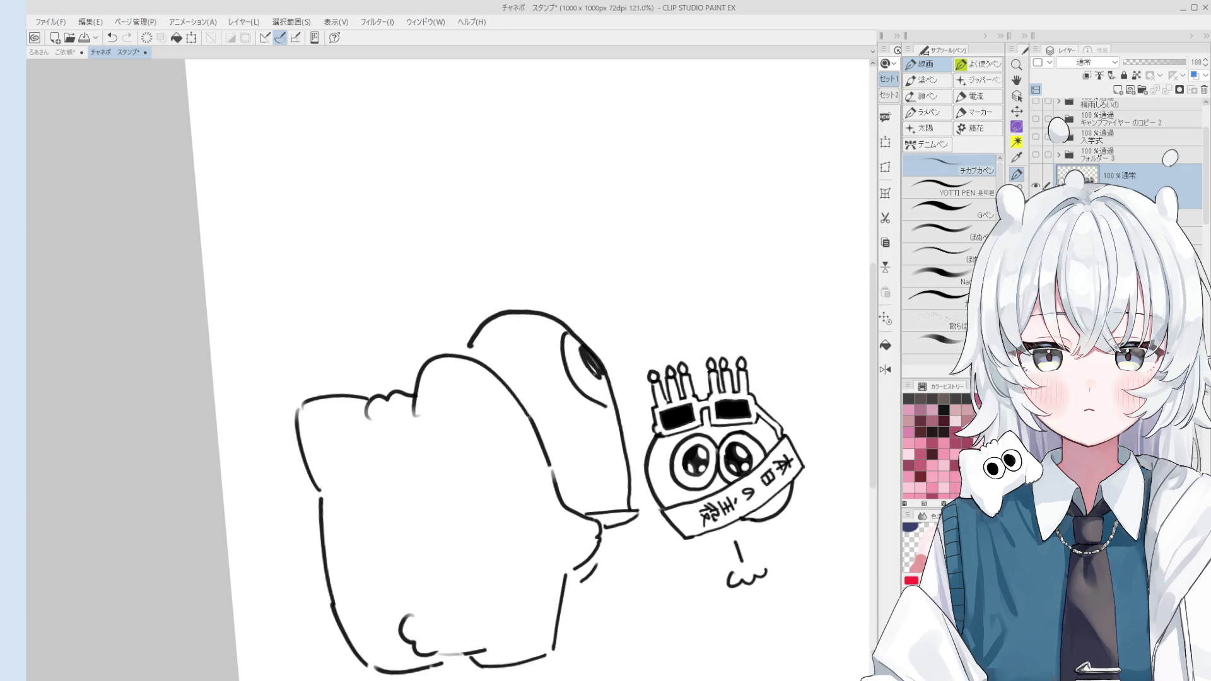
pyautogui.scroll(-1, 610, 397)
pyautogui.scroll(1, 612, 400)
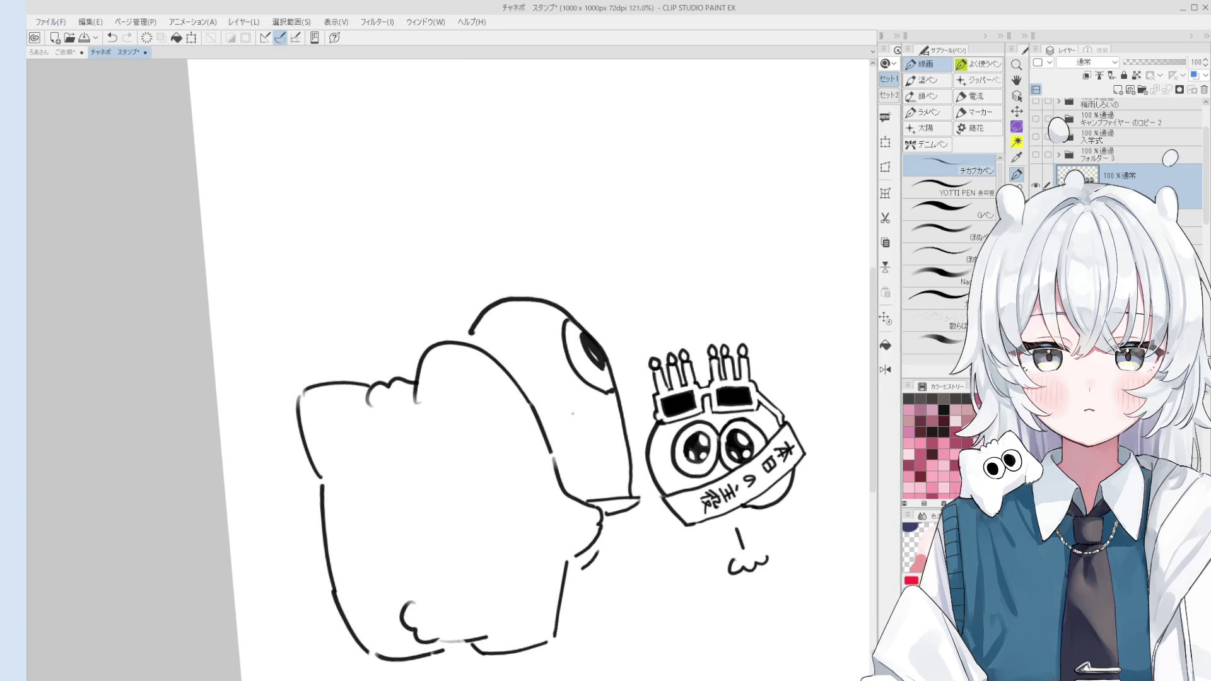
# Add a cluster of small dotted berries on top of the creature's head.
pyautogui.moveTo(568, 398); pyautogui.dragTo(606, 360)
pyautogui.moveTo(507, 346); pyautogui.dragTo(563, 350)
pyautogui.press('e')
pyautogui.press('p')
pyautogui.press('e')
pyautogui.press('p')
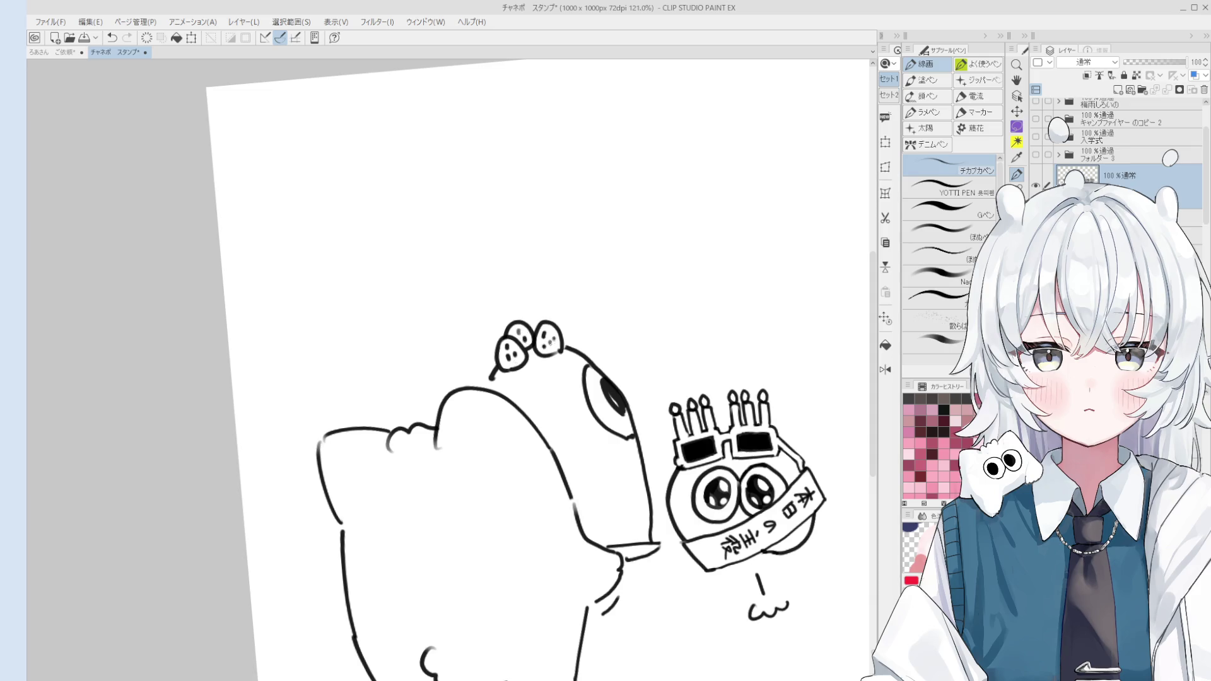
# Pen-draw a small flag on a pole above the berry cluster.
pyautogui.press('h')
pyautogui.scroll(-3, 596, 431)
pyautogui.scroll(3, 595, 430)
pyautogui.moveTo(596, 430); pyautogui.dragTo(593, 424)
pyautogui.press('p')
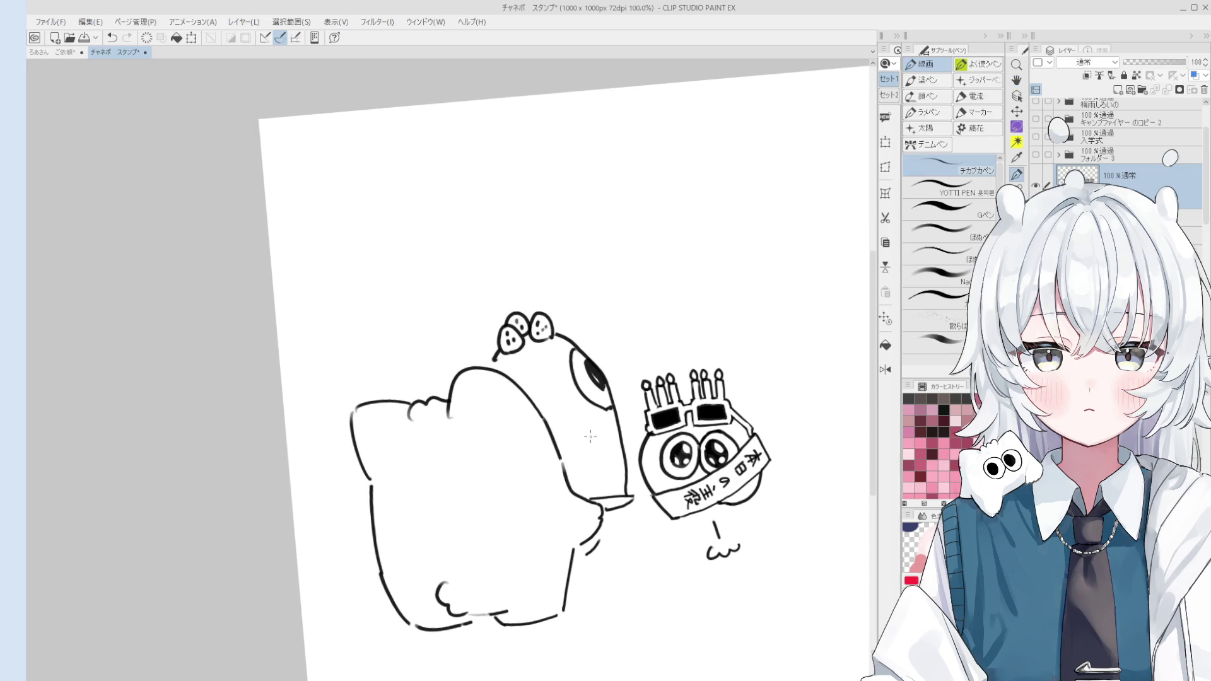
pyautogui.moveTo(529, 315)
pyautogui.mouseDown()
pyautogui.moveTo(521, 274)
pyautogui.moveTo(530, 301)
pyautogui.mouseUp()
pyautogui.hotkey('ctrl', 'z')
pyautogui.scroll(-2, 541, 296)
# Draw a short line joining the berries to the head outline, erasing a first attempt.
pyautogui.press('h')
pyautogui.scroll(3, 639, 469)
pyautogui.scroll(-2, 638, 470)
pyautogui.scroll(1, 639, 470)
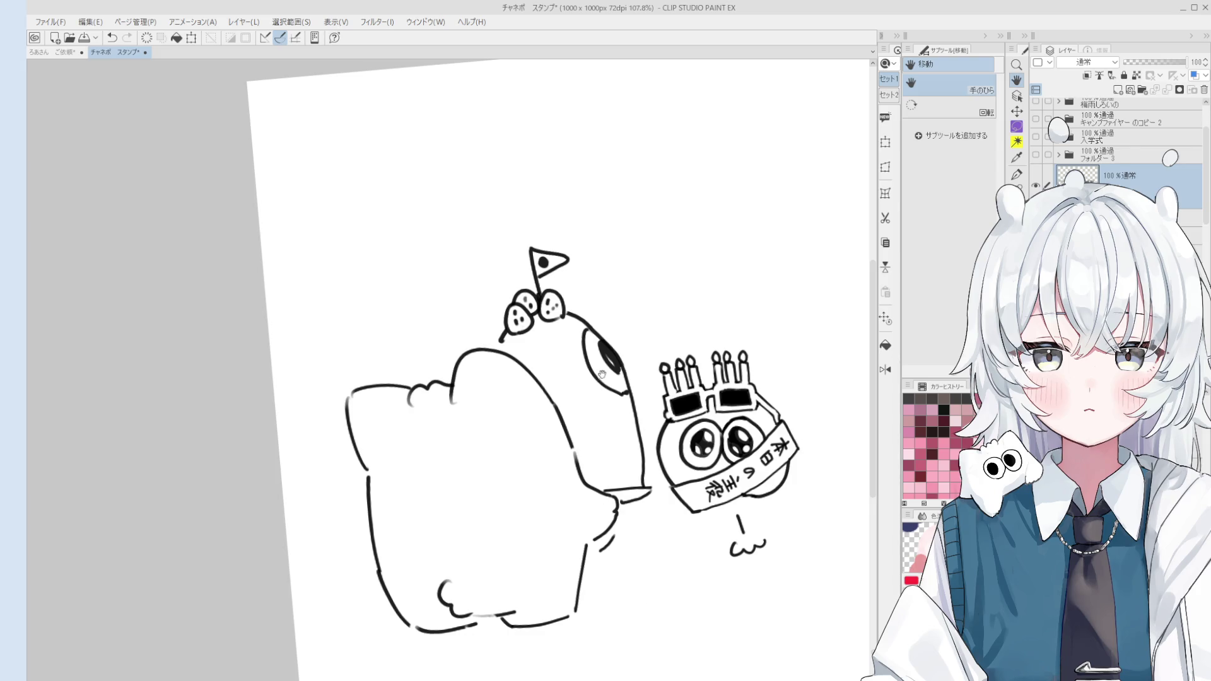
pyautogui.moveTo(602, 375); pyautogui.dragTo(531, 397)
pyautogui.press('e')
pyautogui.scroll(3, 501, 461)
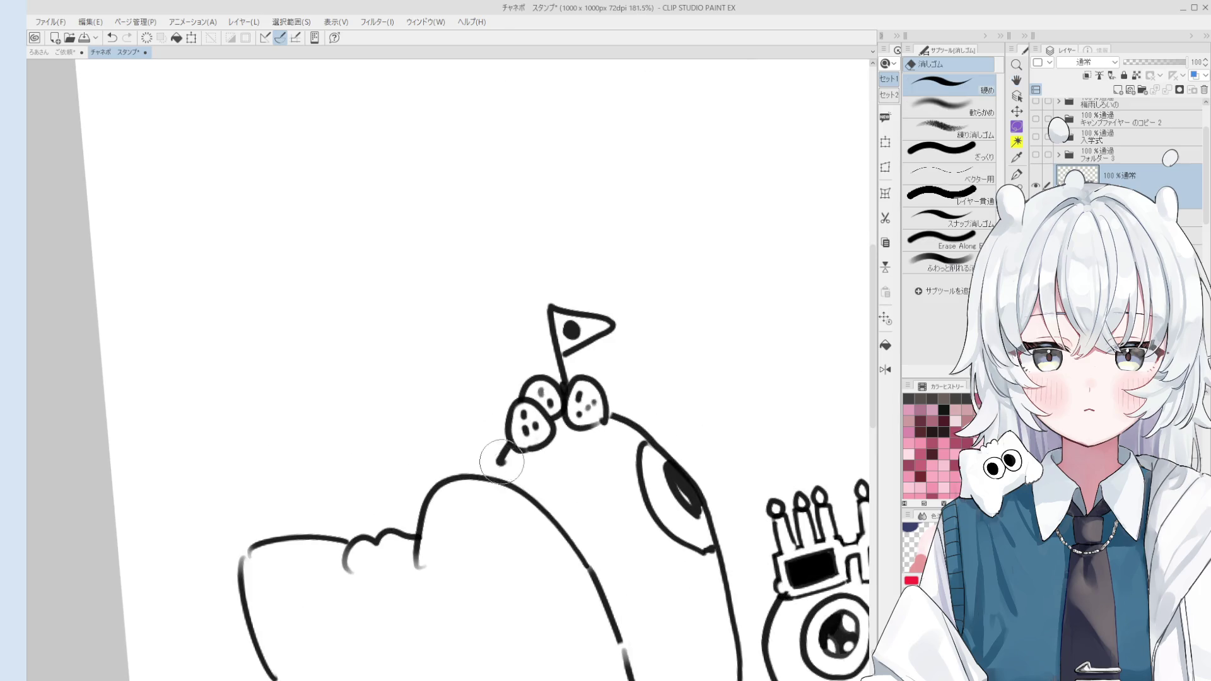
pyautogui.press('p')
pyautogui.scroll(3, 502, 461)
pyautogui.moveTo(471, 478); pyautogui.dragTo(503, 420)
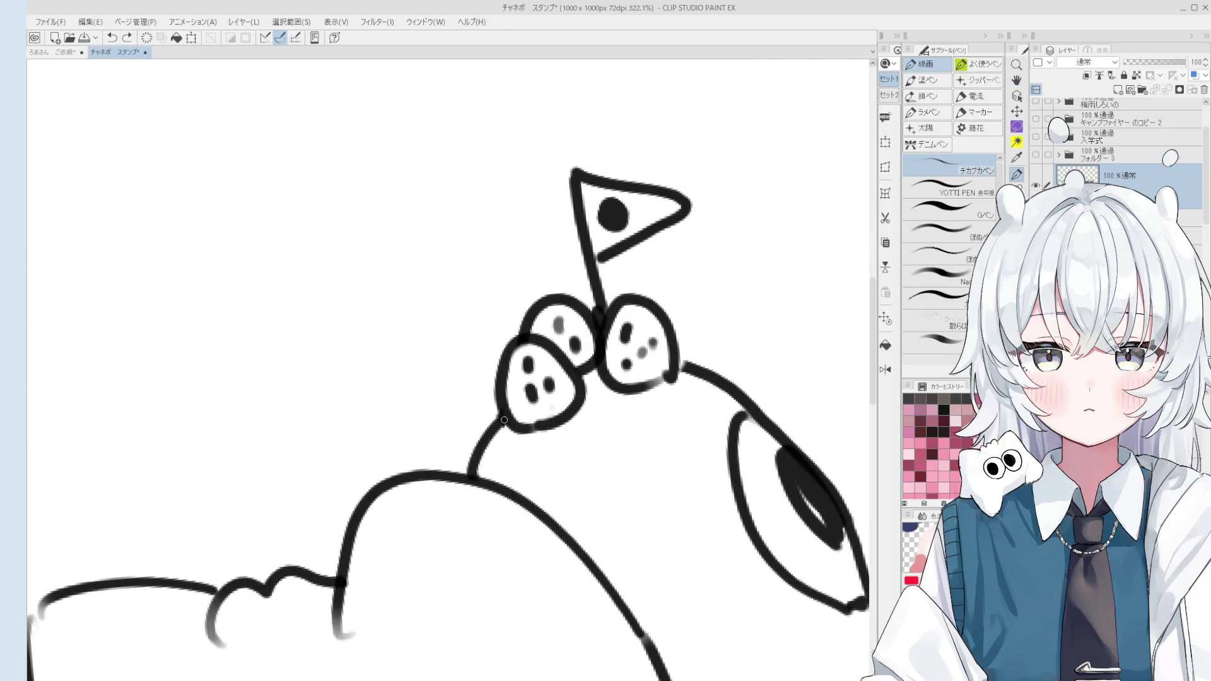
pyautogui.scroll(-2, 503, 419)
pyautogui.press('e')
pyautogui.moveTo(473, 462); pyautogui.dragTo(497, 421)
pyautogui.press('p')
pyautogui.scroll(-2, 478, 457)
pyautogui.scroll(-2, 479, 457)
pyautogui.scroll(-2, 479, 457)
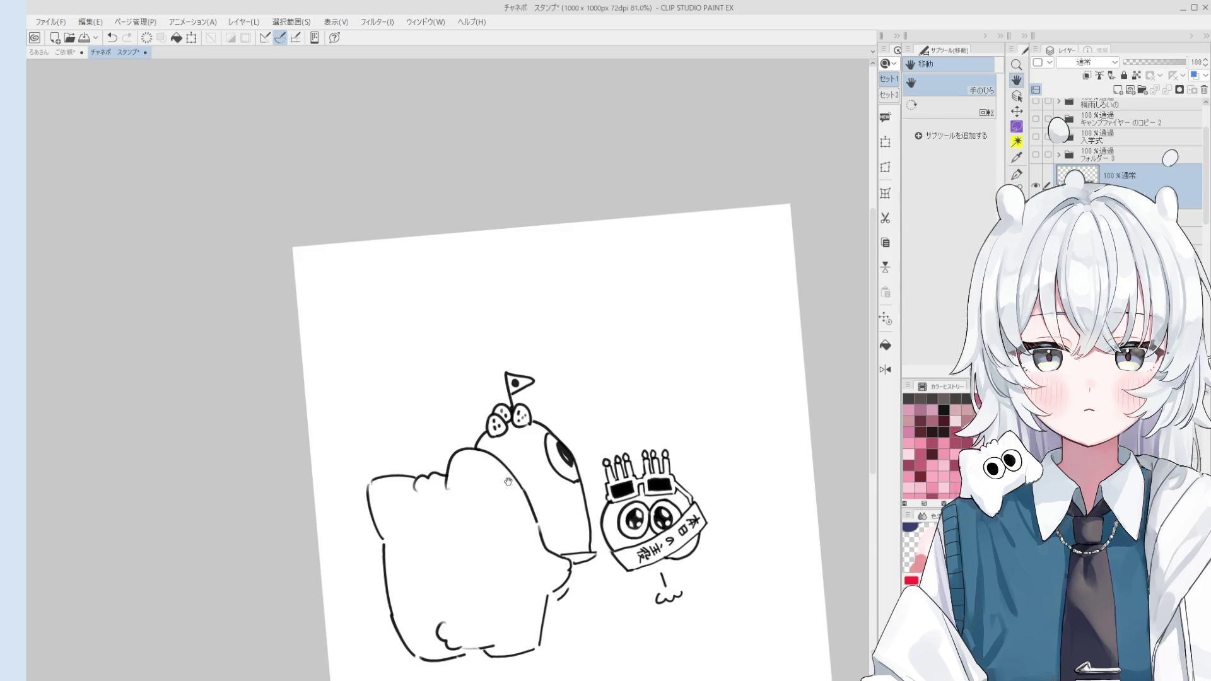
pyautogui.scroll(1, 452, 431)
pyautogui.scroll(1, 521, 445)
pyautogui.scroll(1, 586, 471)
pyautogui.scroll(-2, 587, 473)
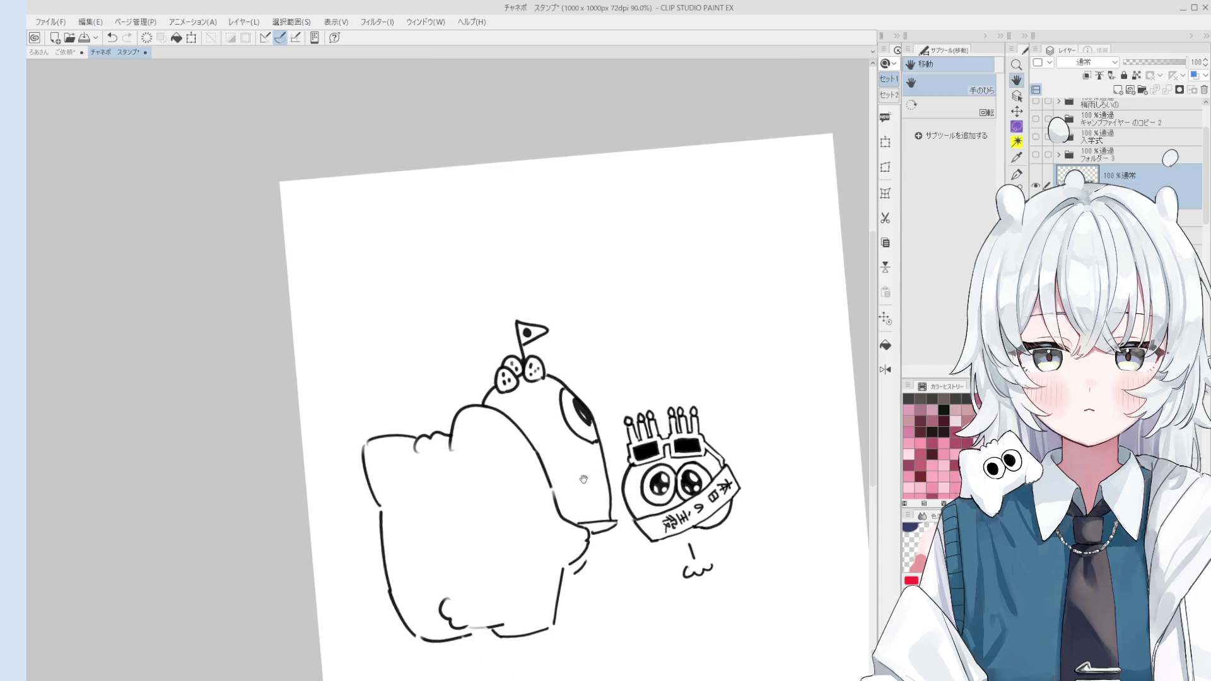
pyautogui.scroll(-2, 587, 491)
pyautogui.scroll(2, 589, 521)
pyautogui.press('e')
pyautogui.scroll(2, 590, 540)
pyautogui.press('p')
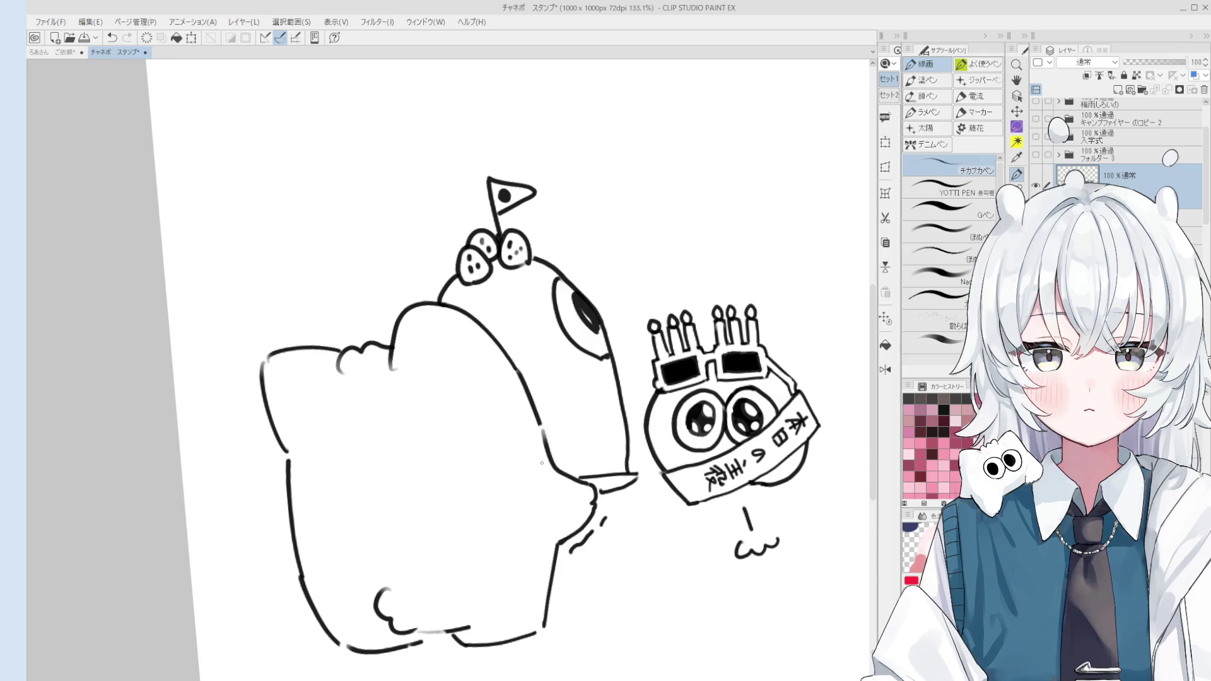
pyautogui.press('h')
pyautogui.scroll(2, 640, 467)
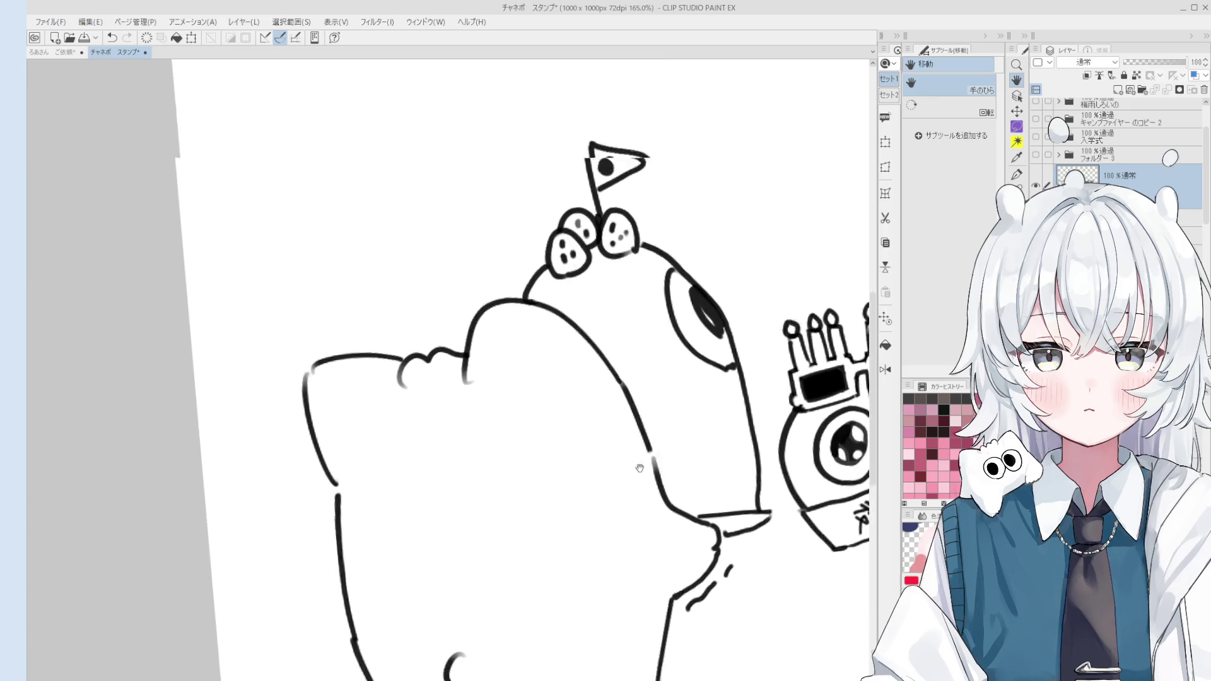
pyautogui.scroll(-3, 640, 467)
pyautogui.scroll(4, 581, 467)
pyautogui.press('p')
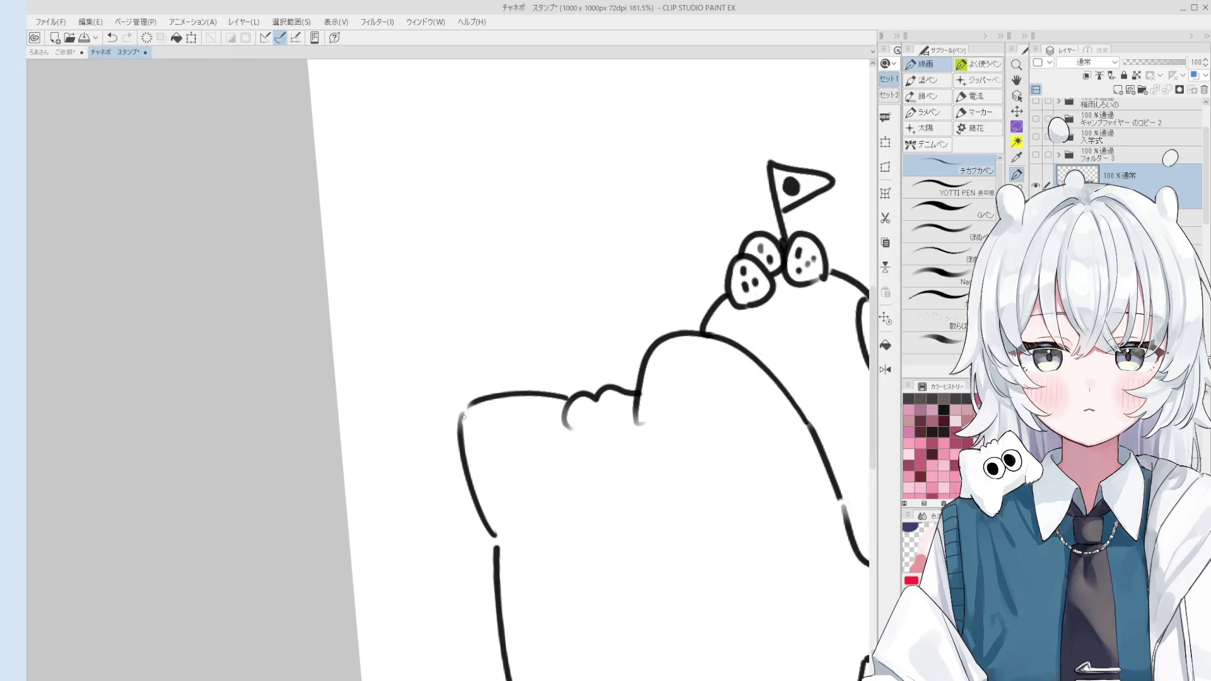
pyautogui.scroll(-4, 464, 417)
pyautogui.press('e')
pyautogui.scroll(3, 493, 548)
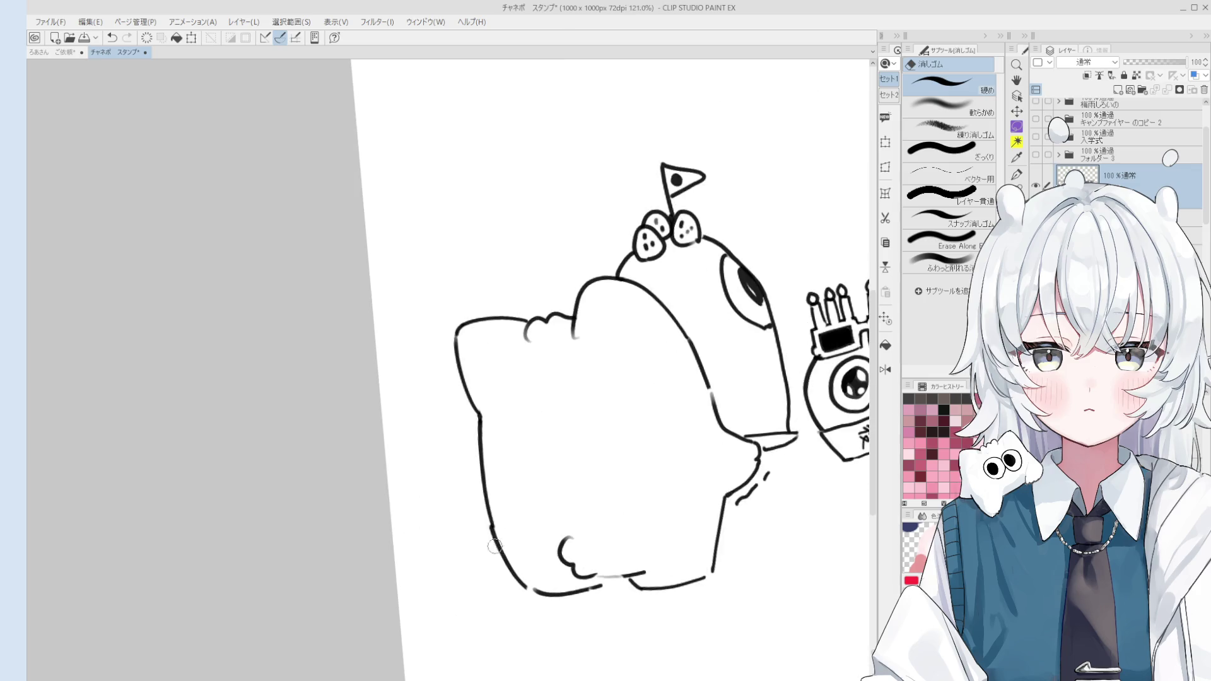
pyautogui.press('p')
pyautogui.press('h')
pyautogui.scroll(-3, 576, 527)
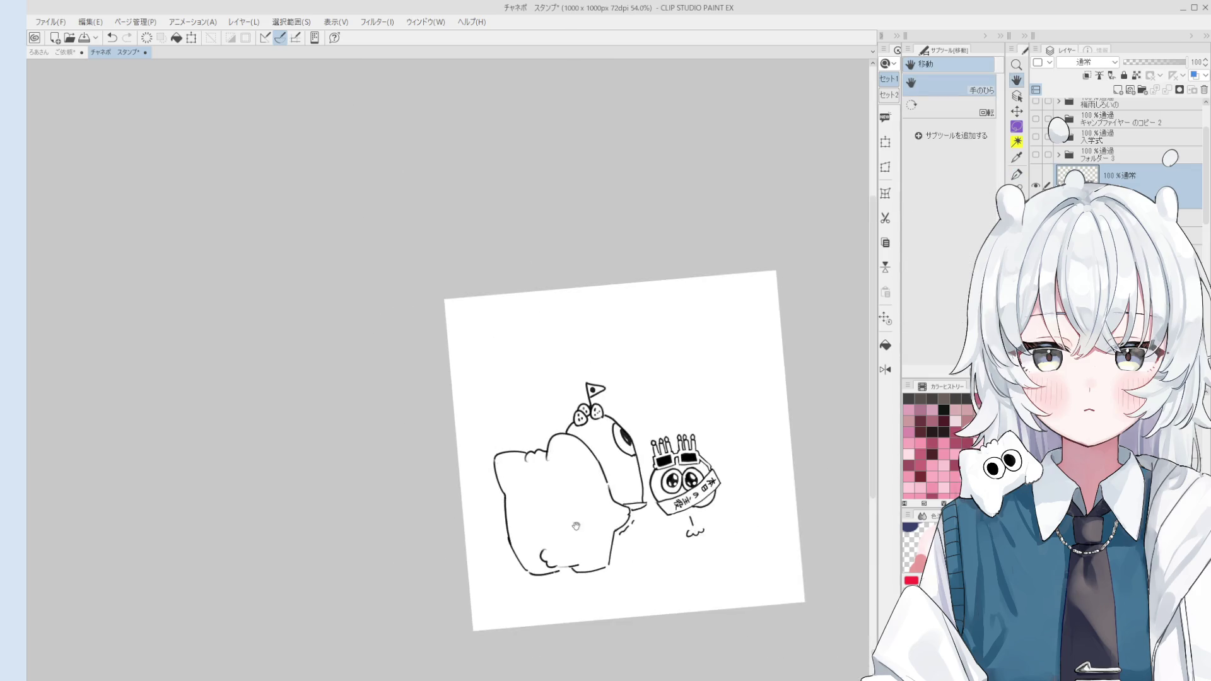
pyautogui.scroll(1, 576, 526)
# Erase the left creature's cloud head and redraw its upper body outline.
pyautogui.press('p')
pyautogui.press('h')
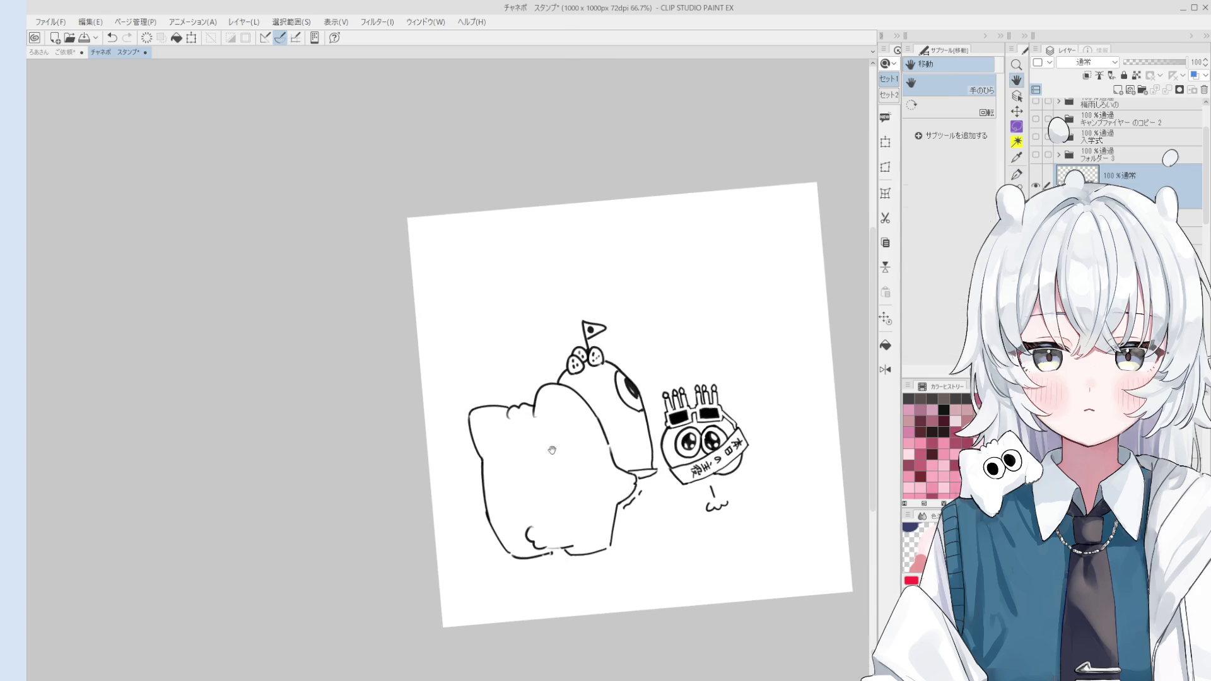
pyautogui.press('e')
pyautogui.moveTo(539, 411)
pyautogui.mouseDown()
pyautogui.moveTo(487, 419)
pyautogui.moveTo(555, 395)
pyautogui.moveTo(583, 426)
pyautogui.mouseUp()
pyautogui.press('p')
pyautogui.moveTo(501, 423); pyautogui.dragTo(483, 470)
pyautogui.hotkey('ctrl', 'z')
pyautogui.hotkey('ctrl', 'z')
pyautogui.moveTo(502, 409); pyautogui.dragTo(485, 470)
pyautogui.hotkey('ctrl', 'z')
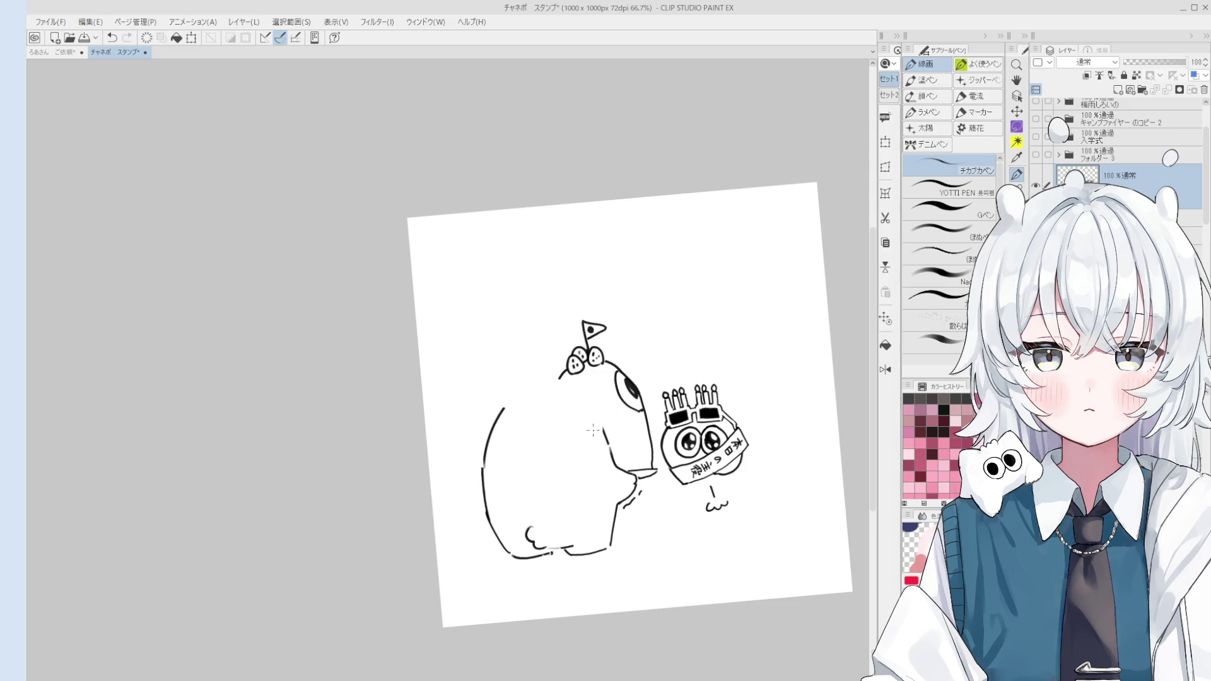
pyautogui.moveTo(594, 416)
pyautogui.mouseDown()
pyautogui.moveTo(565, 391)
pyautogui.moveTo(485, 474)
pyautogui.moveTo(495, 409)
pyautogui.moveTo(574, 390)
pyautogui.moveTo(528, 323)
pyautogui.moveTo(497, 325)
pyautogui.mouseUp()
# Draw the chef hat's puffy top and left side down to the body, tidying the outline by the flag.
pyautogui.press('e')
pyautogui.press('p')
pyautogui.hotkey('ctrl', 'z')
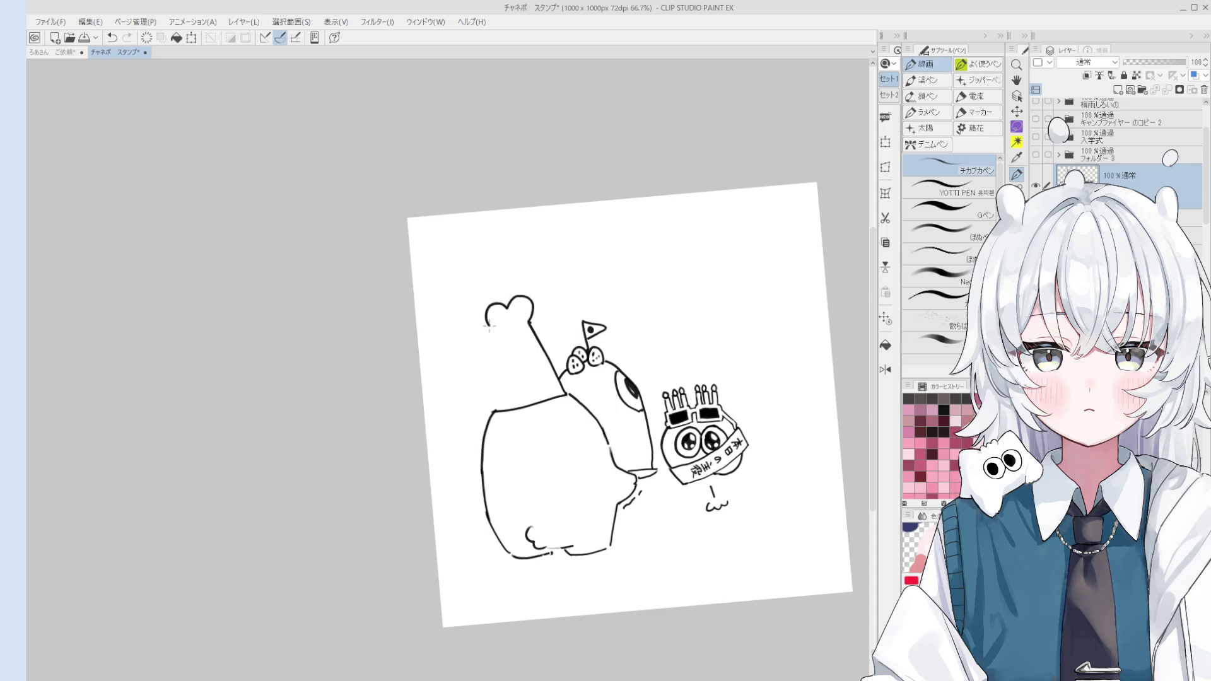
pyautogui.hotkey('ctrl', 'z')
pyautogui.moveTo(465, 350)
pyautogui.mouseDown()
pyautogui.moveTo(500, 305)
pyautogui.moveTo(529, 324)
pyautogui.mouseUp()
pyautogui.hotkey('ctrl', 'z')
pyautogui.moveTo(465, 351); pyautogui.dragTo(493, 410)
pyautogui.hotkey('ctrl', '-')
pyautogui.press('e')
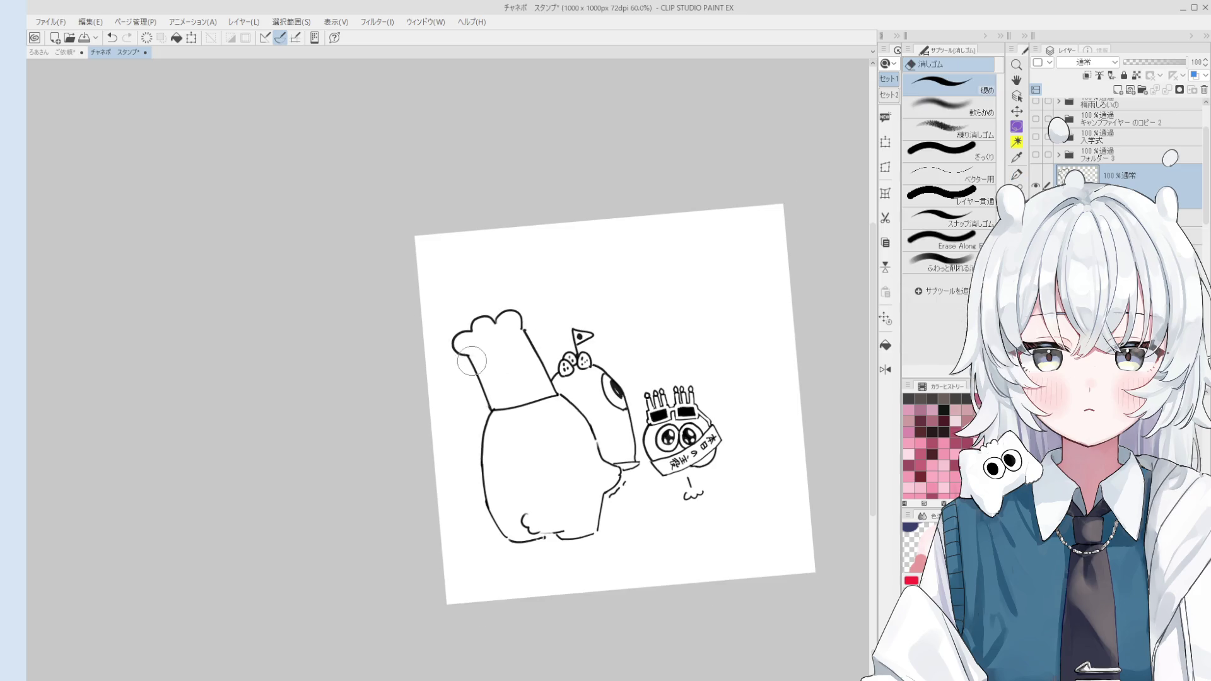
pyautogui.moveTo(519, 326)
pyautogui.mouseDown()
pyautogui.moveTo(508, 320)
pyautogui.moveTo(520, 316)
pyautogui.mouseUp()
pyautogui.press('p')
pyautogui.hotkey('ctrl', 'z')
# Add vertical pleat lines inside the chef hat.
pyautogui.hotkey('ctrl', '-')
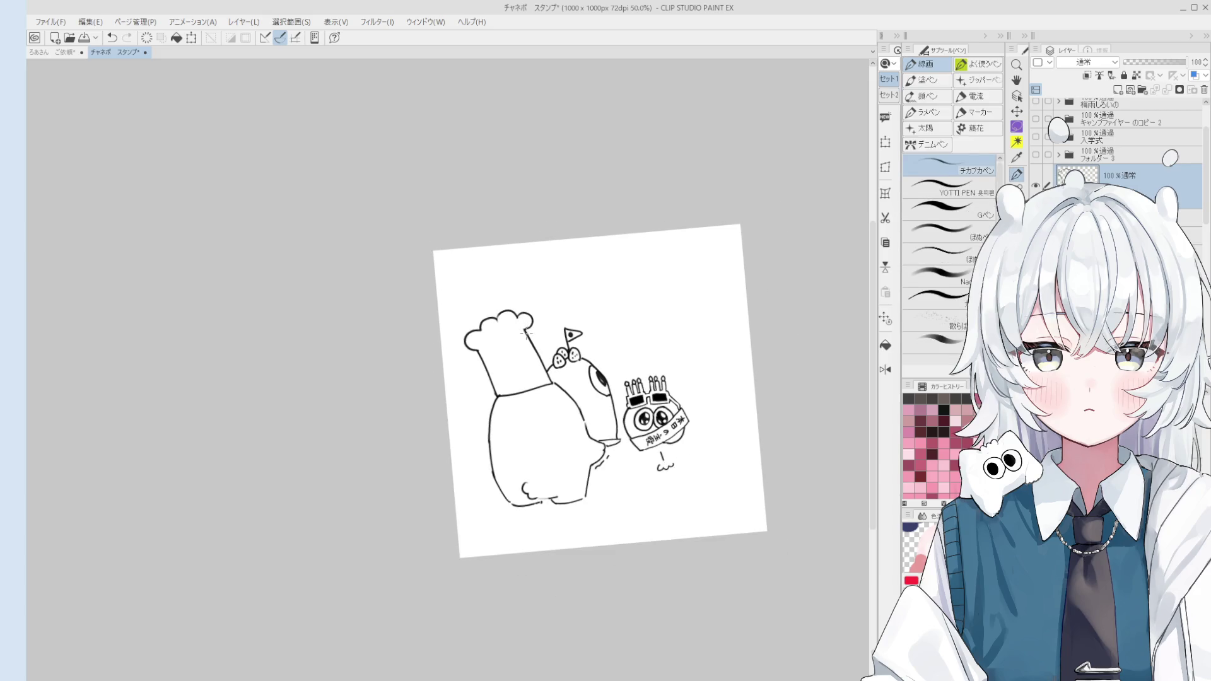
pyautogui.press('e')
pyautogui.press('p')
pyautogui.moveTo(497, 335)
pyautogui.mouseDown()
pyautogui.moveTo(506, 375)
pyautogui.moveTo(523, 390)
pyautogui.moveTo(547, 383)
pyautogui.mouseUp()
pyautogui.scroll(1, 579, 417)
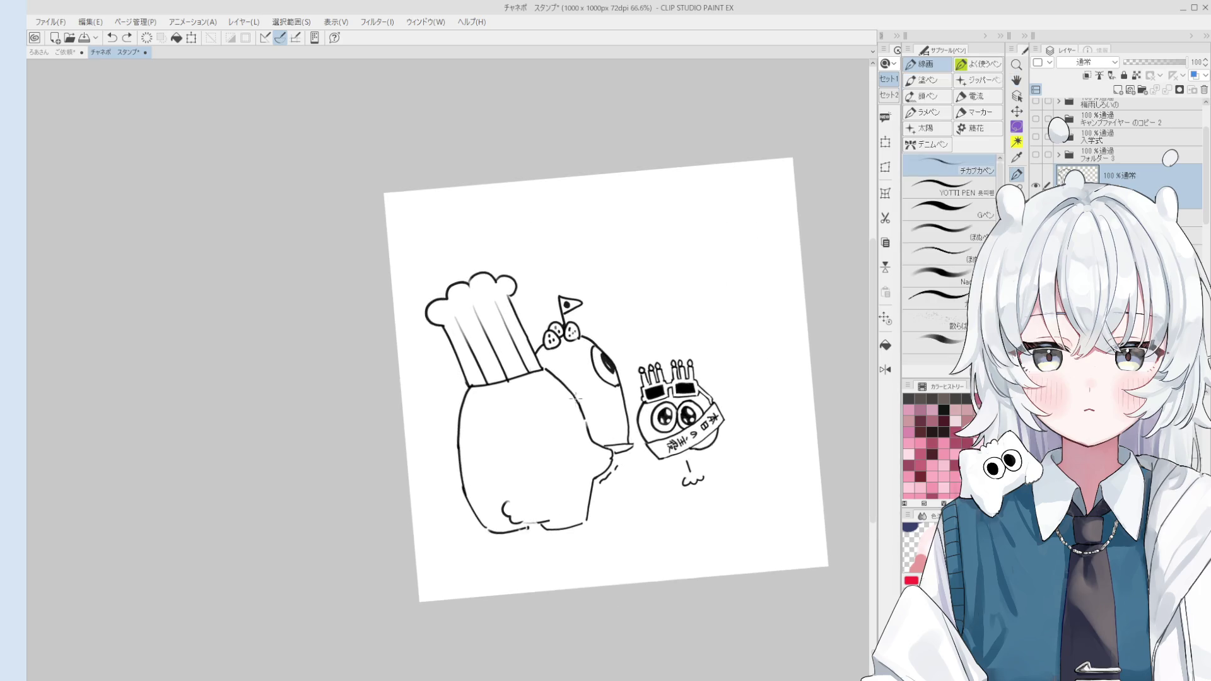
pyautogui.scroll(1, 556, 386)
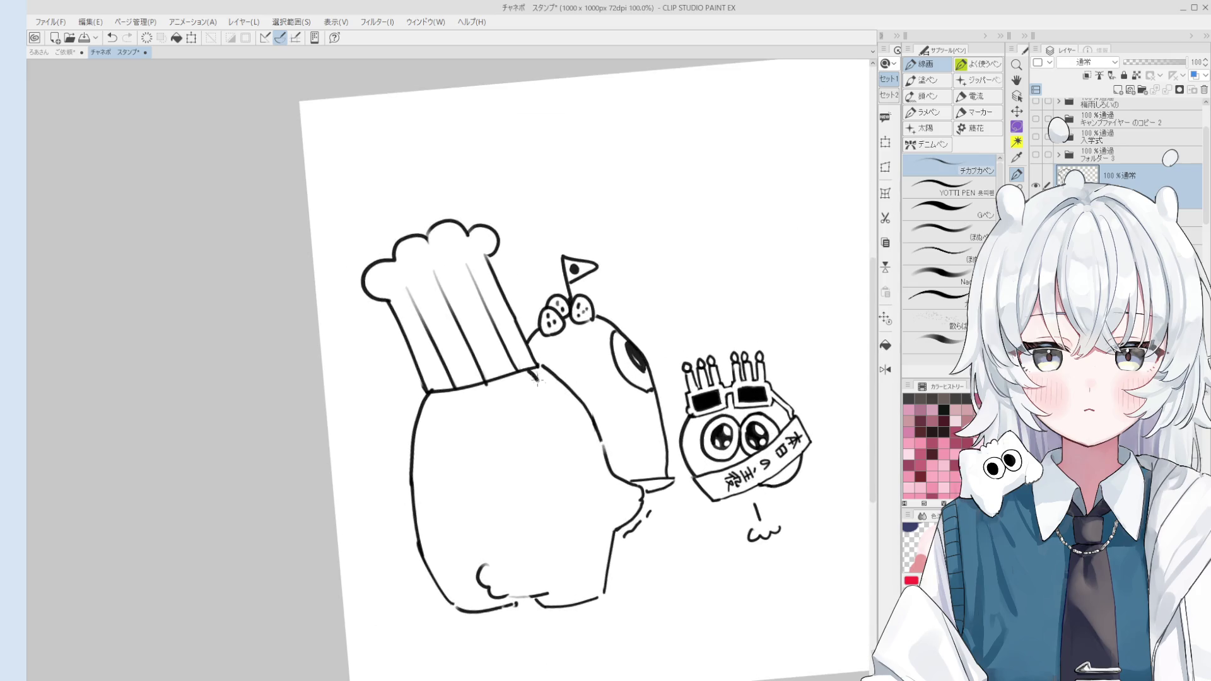
# Add one more hat pleat line, then draw and erase a trial candle flame above the stick.
pyautogui.moveTo(496, 381); pyautogui.dragTo(502, 395)
pyautogui.scroll(-3, 447, 398)
pyautogui.scroll(1, 464, 396)
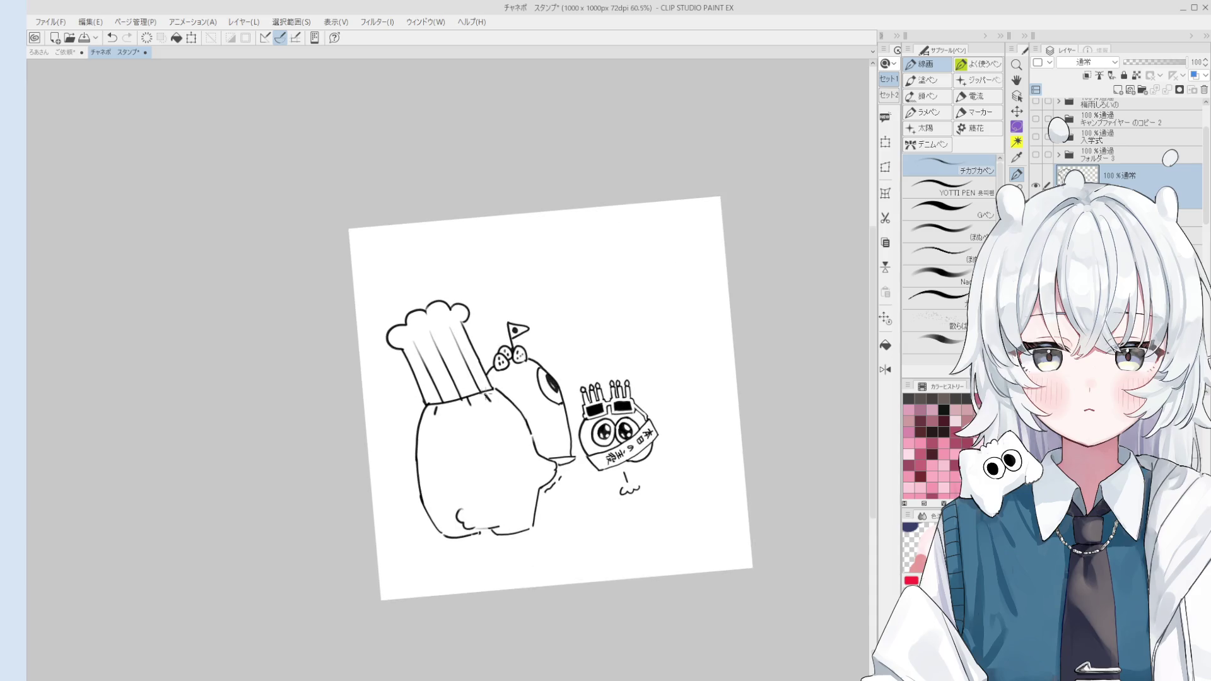
pyautogui.scroll(-2, 536, 477)
pyautogui.scroll(1, 542, 460)
pyautogui.moveTo(528, 488); pyautogui.dragTo(574, 544)
pyautogui.scroll(3, 558, 379)
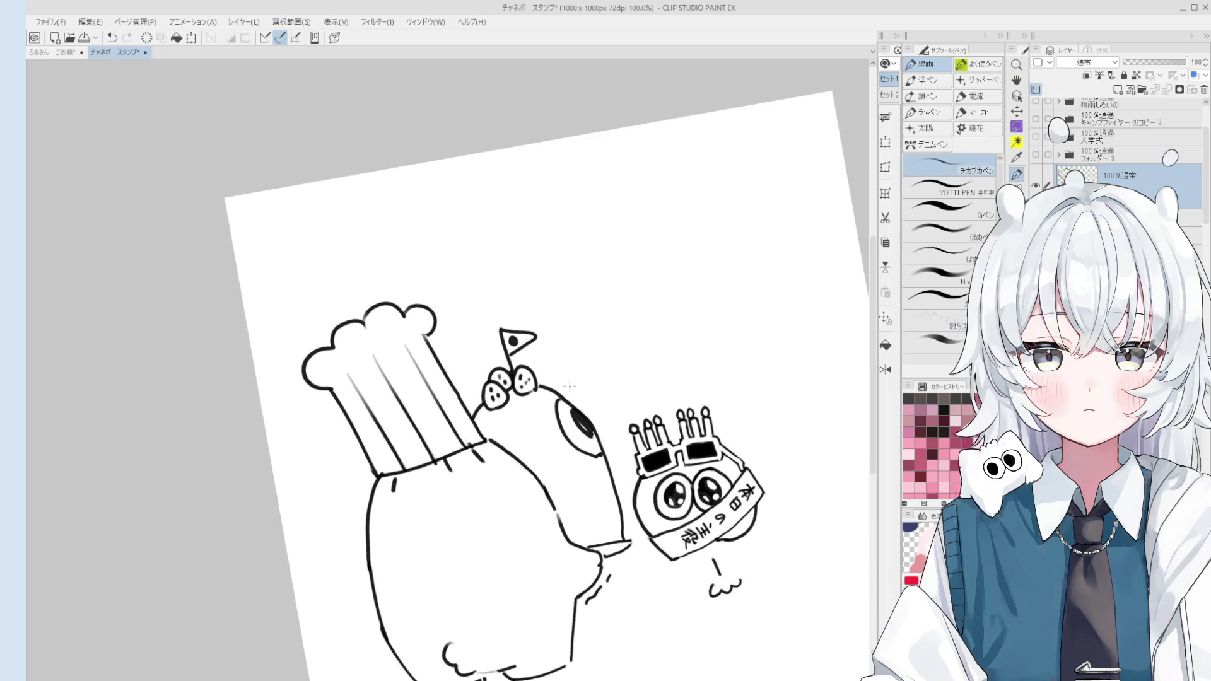
pyautogui.moveTo(564, 368)
pyautogui.mouseDown()
pyautogui.moveTo(560, 347)
pyautogui.moveTo(566, 371)
pyautogui.moveTo(545, 401)
pyautogui.moveTo(494, 404)
pyautogui.mouseUp()
pyautogui.scroll(-1, 553, 387)
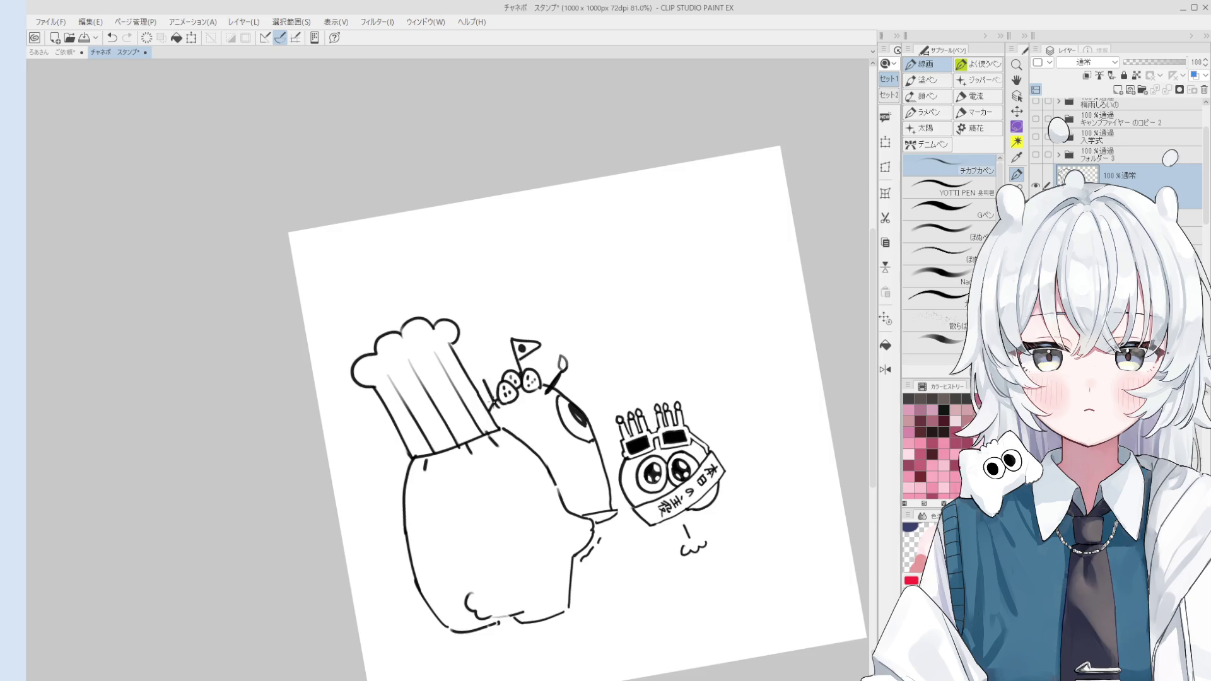
pyautogui.press('e')
pyautogui.moveTo(579, 360)
pyautogui.mouseDown()
pyautogui.moveTo(547, 387)
pyautogui.moveTo(567, 327)
pyautogui.mouseUp()
# Draw a thin stick rising above the strawberries for the sparkle burst.
pyautogui.press('p')
pyautogui.hotkey('ctrl', 'z')
pyautogui.moveTo(545, 391); pyautogui.dragTo(564, 320)
pyautogui.scroll(-1, 563, 375)
pyautogui.press('e')
pyautogui.press('p')
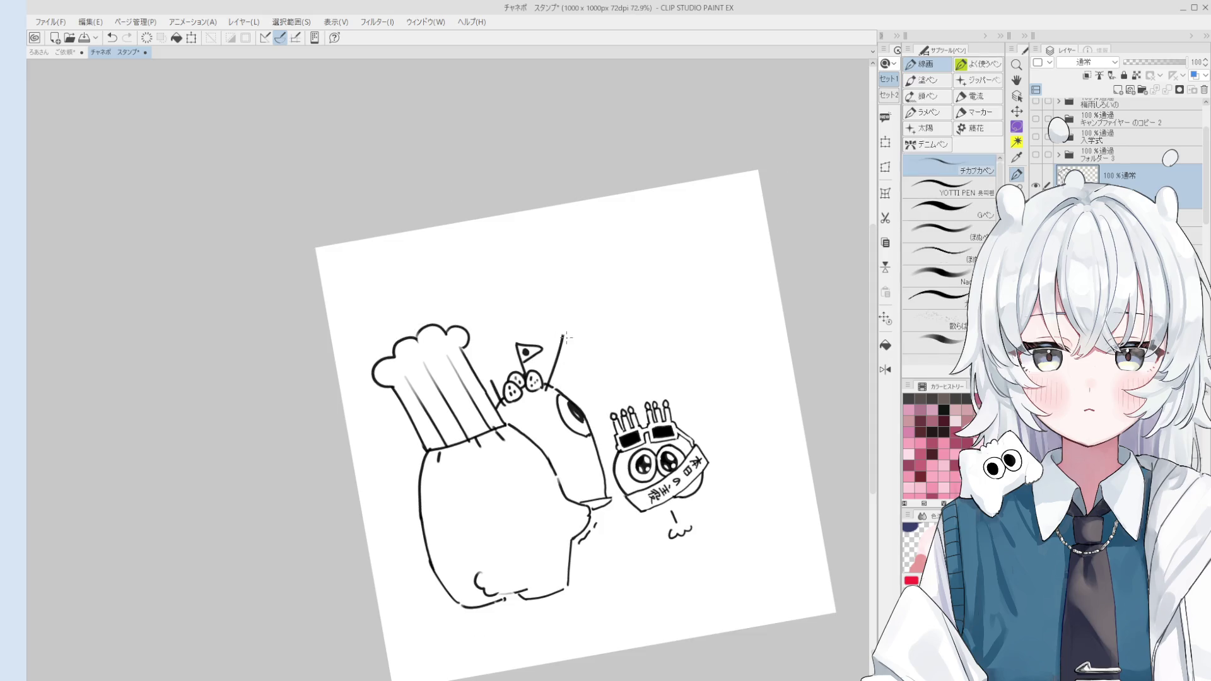
pyautogui.scroll(-1, 565, 331)
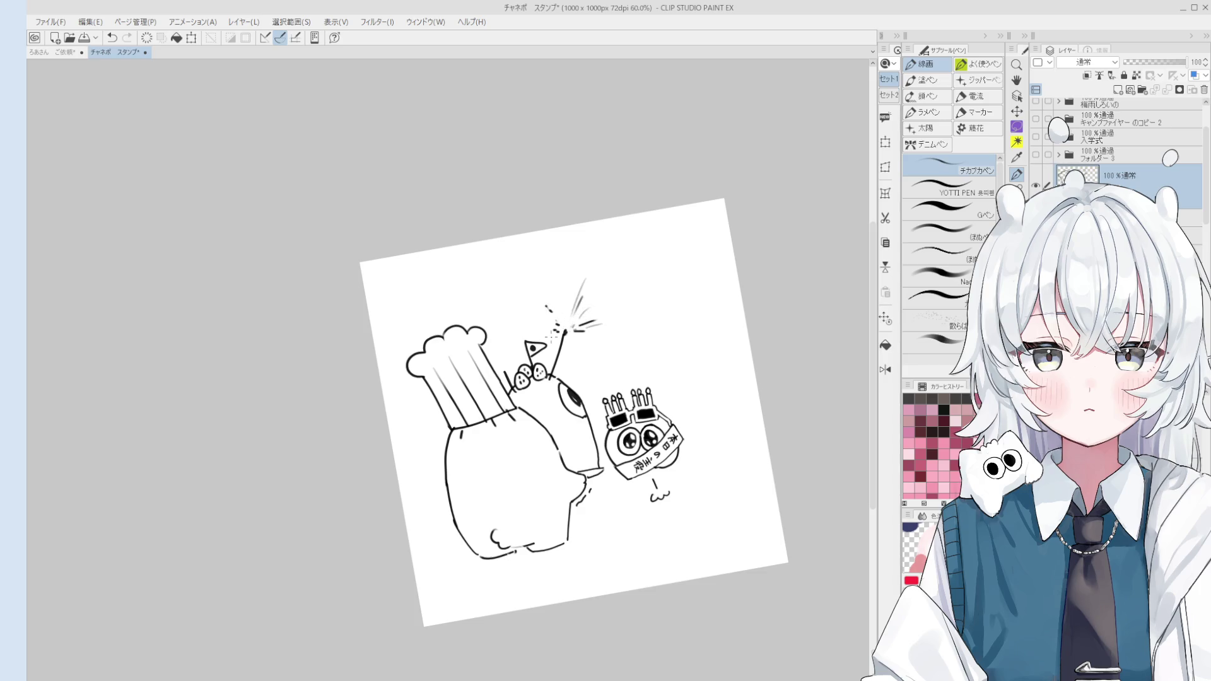
pyautogui.scroll(2, 511, 368)
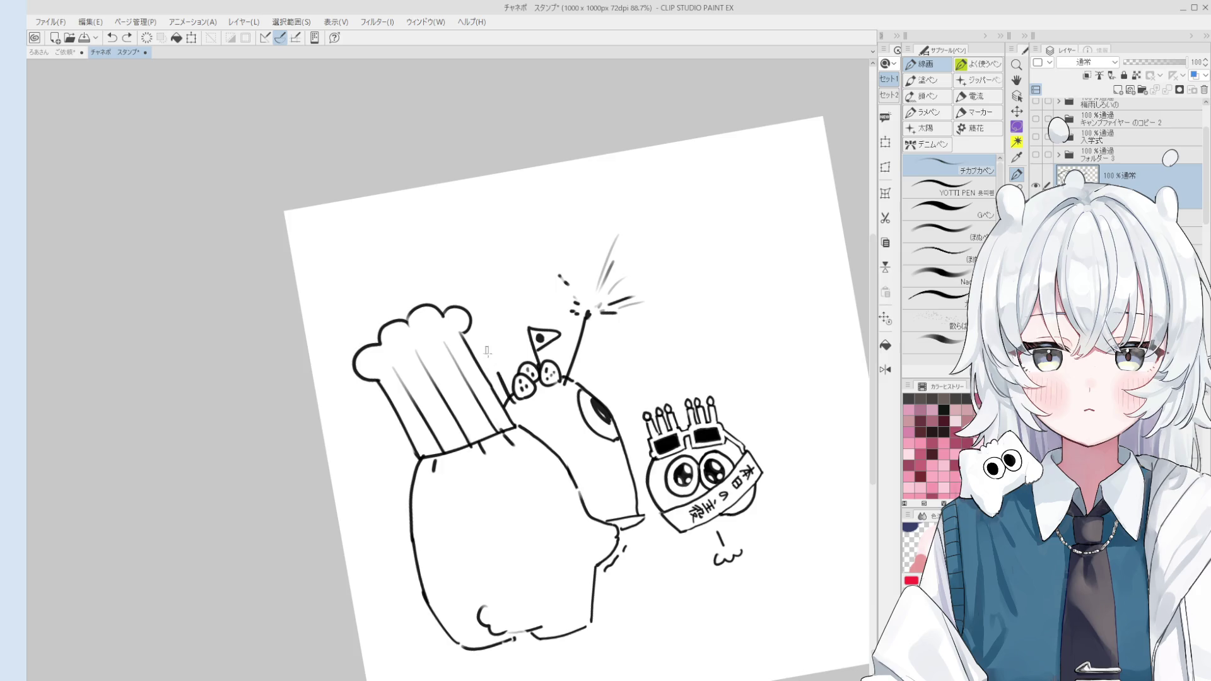
# Draw radiating sparkle strokes beside the top of the chef hat.
pyautogui.moveTo(484, 342)
pyautogui.mouseDown()
pyautogui.moveTo(494, 367)
pyautogui.moveTo(495, 333)
pyautogui.mouseUp()
pyautogui.scroll(-1, 496, 335)
pyautogui.moveTo(477, 280); pyautogui.dragTo(487, 326)
pyautogui.hotkey('ctrl', 'z')
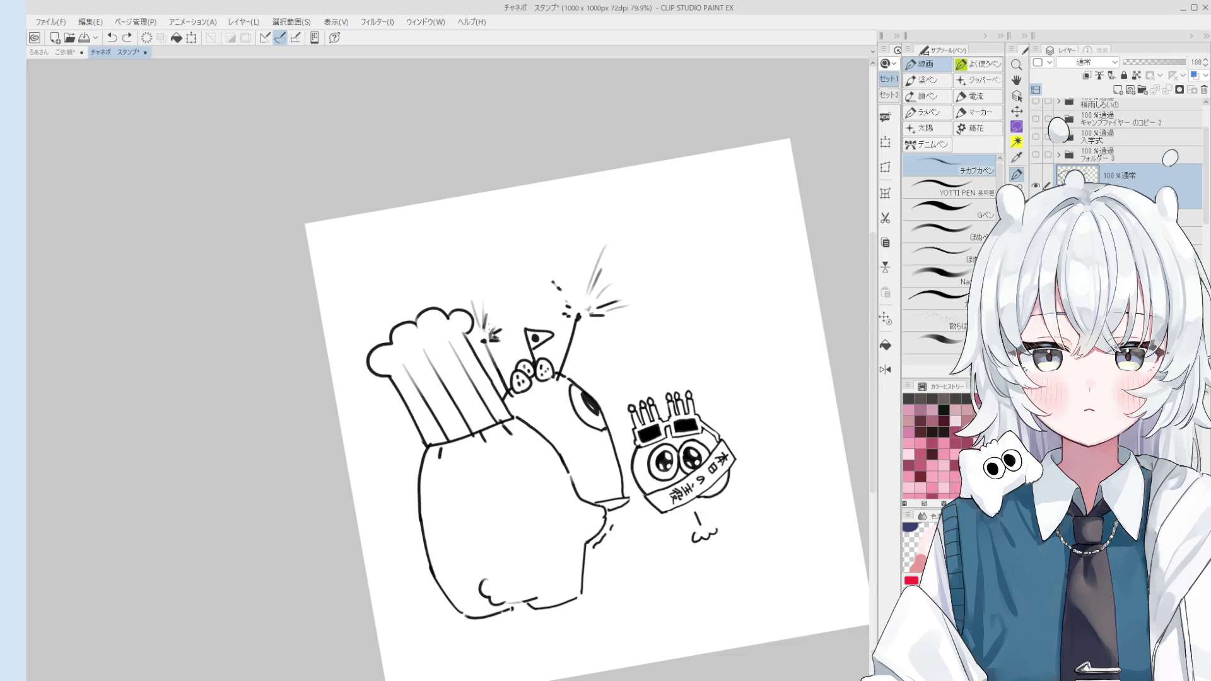
pyautogui.scroll(-2, 530, 344)
pyautogui.scroll(1, 530, 345)
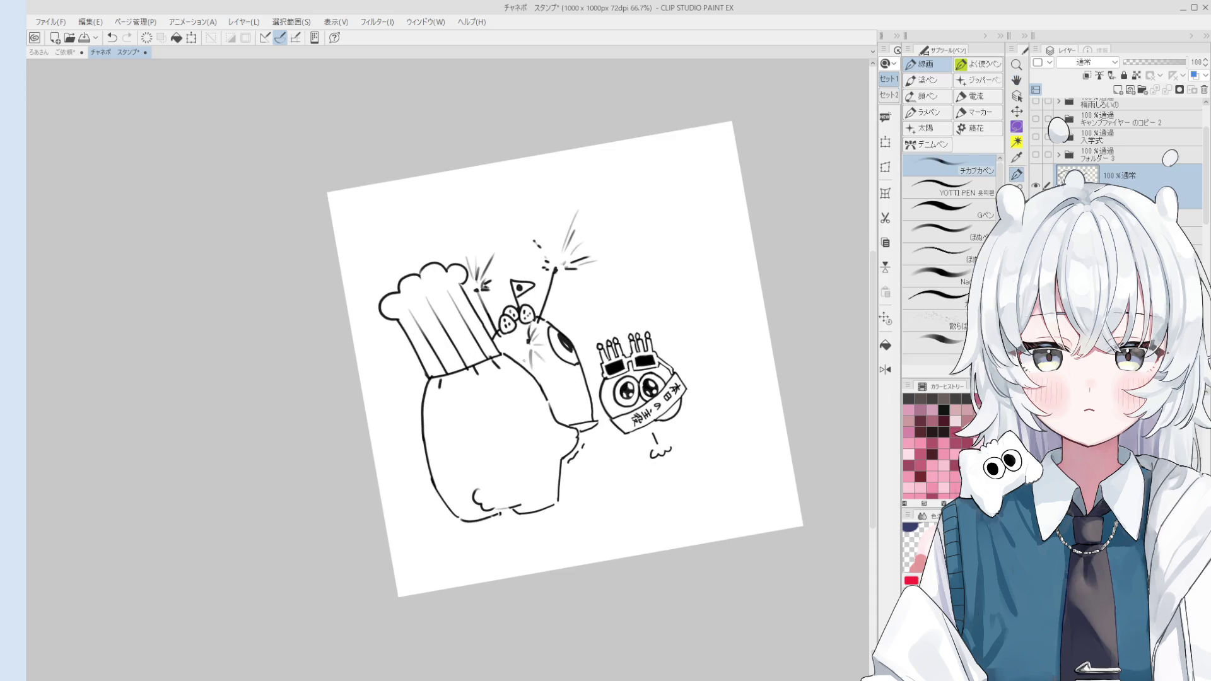
pyautogui.scroll(-1, 522, 369)
pyautogui.scroll(-1, 522, 369)
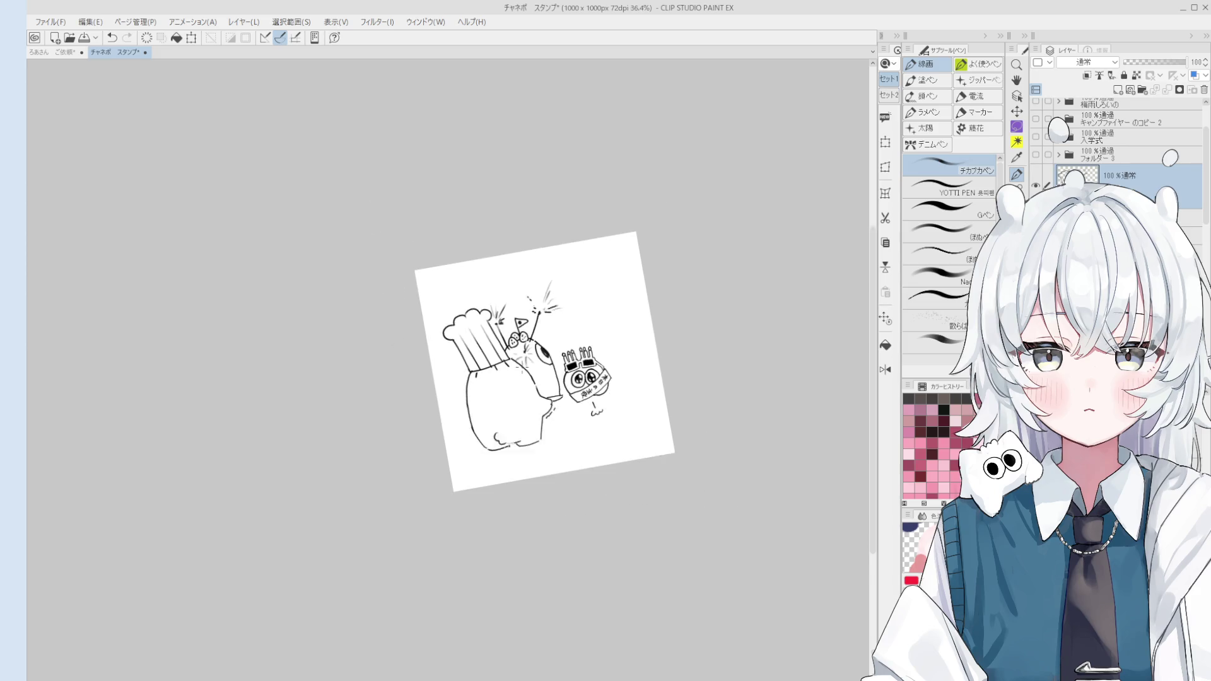
pyautogui.press('e')
pyautogui.scroll(1, 525, 350)
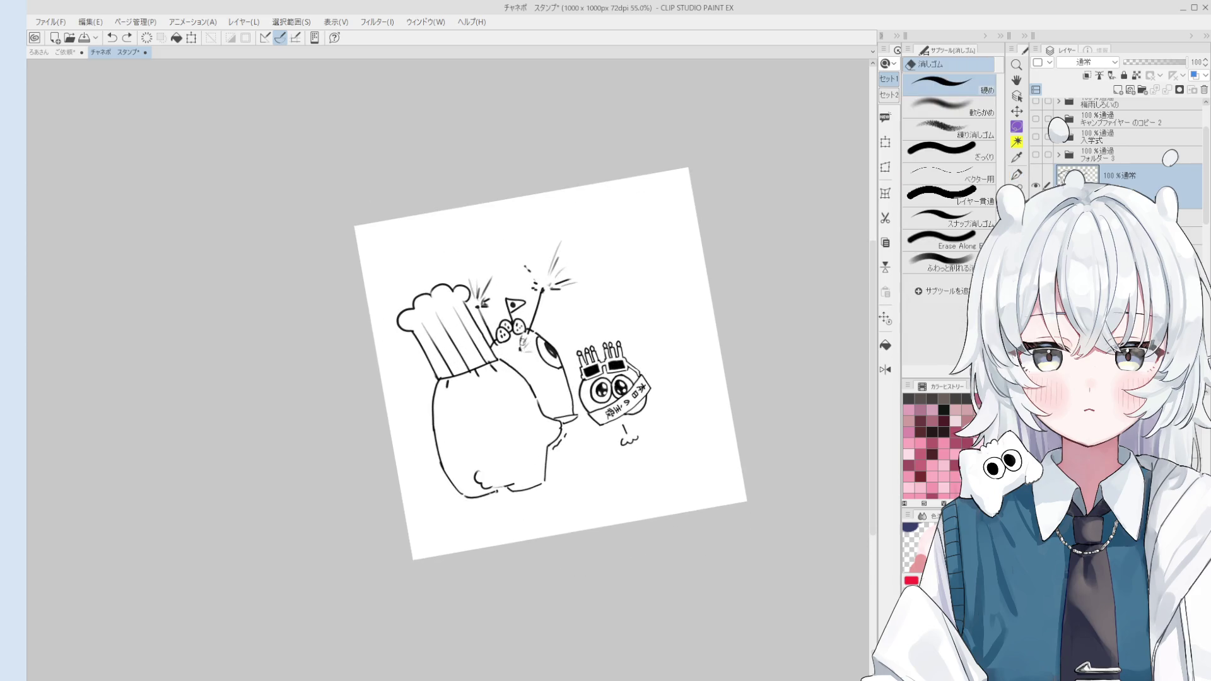
pyautogui.press('p')
# Add short lines above the creature's eye, undoing and redrawing to adjust.
pyautogui.press('e')
pyautogui.press('p')
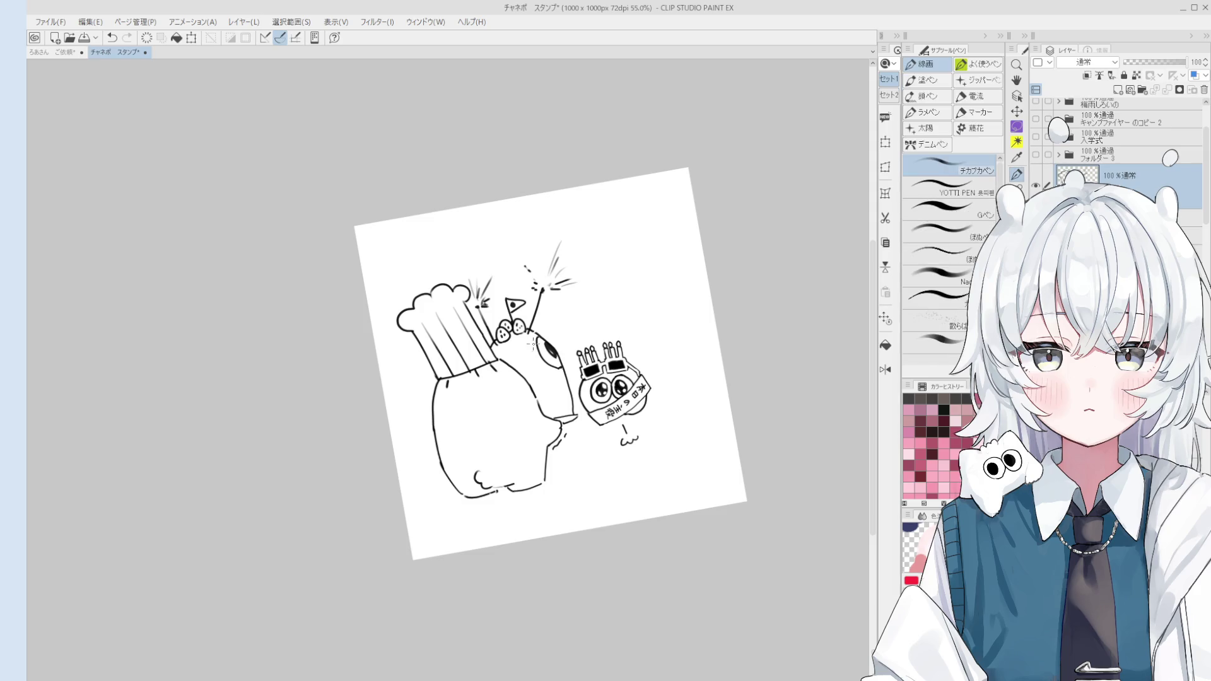
pyautogui.hotkey('ctrl', 'z')
pyautogui.moveTo(526, 338)
pyautogui.mouseDown()
pyautogui.moveTo(554, 327)
pyautogui.moveTo(537, 322)
pyautogui.moveTo(572, 339)
pyautogui.moveTo(558, 344)
pyautogui.mouseUp()
pyautogui.hotkey('ctrl', 'z')
pyautogui.hotkey('ctrl', 'z')
pyautogui.hotkey('ctrl', 'z')
pyautogui.hotkey('ctrl', 'z')
pyautogui.hotkey('ctrl', 'z')
pyautogui.scroll(1, 558, 333)
pyautogui.hotkey('ctrl', 'z')
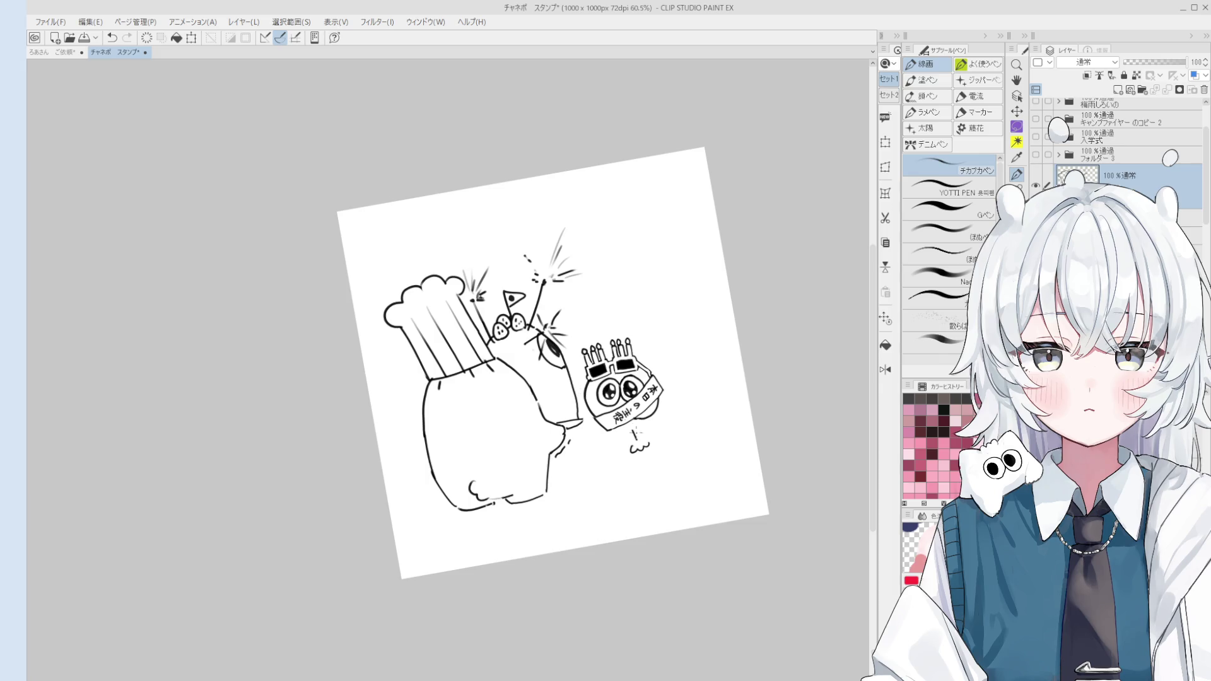
# Shift the view of the drawing down-right after finishing the eye sparkles.
pyautogui.moveTo(600, 373); pyautogui.dragTo(611, 409)
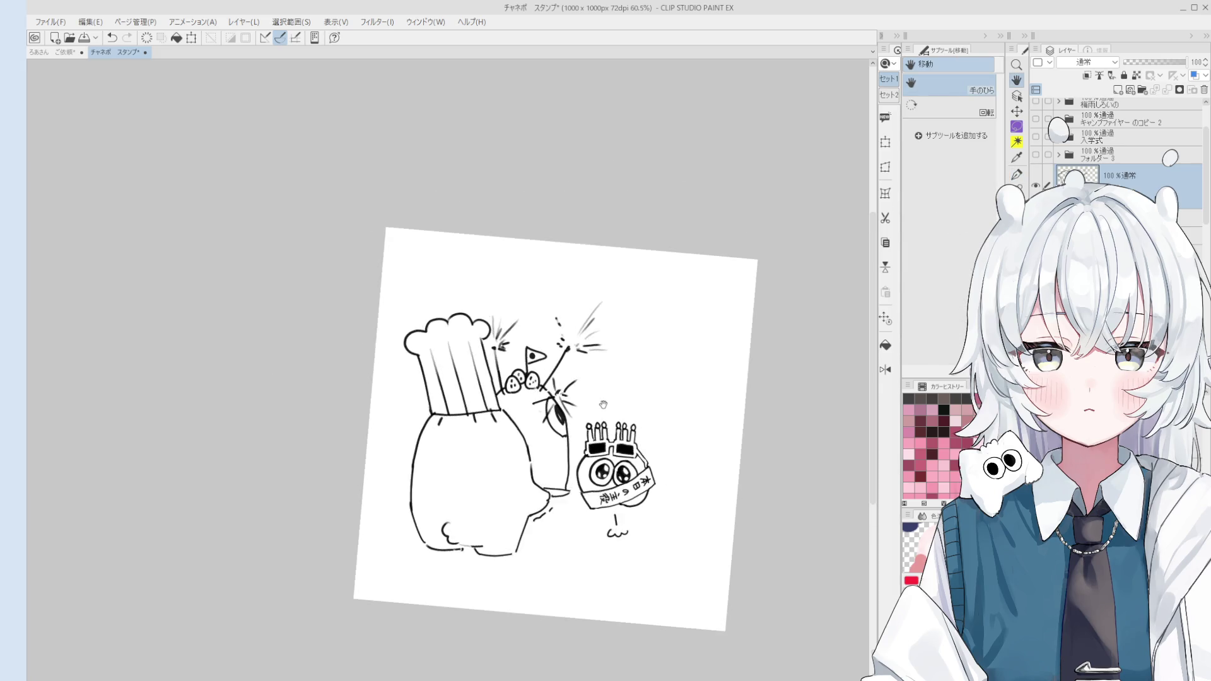
pyautogui.scroll(2, 610, 410)
pyautogui.scroll(1, 611, 412)
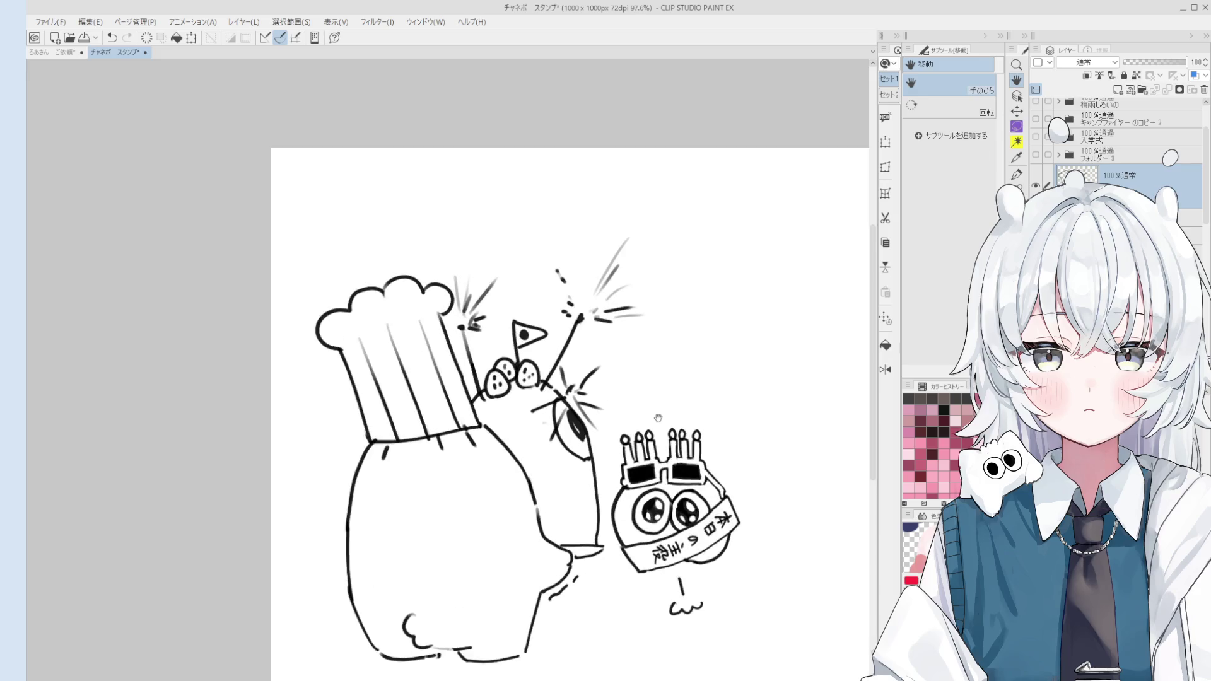
pyautogui.scroll(1, 660, 369)
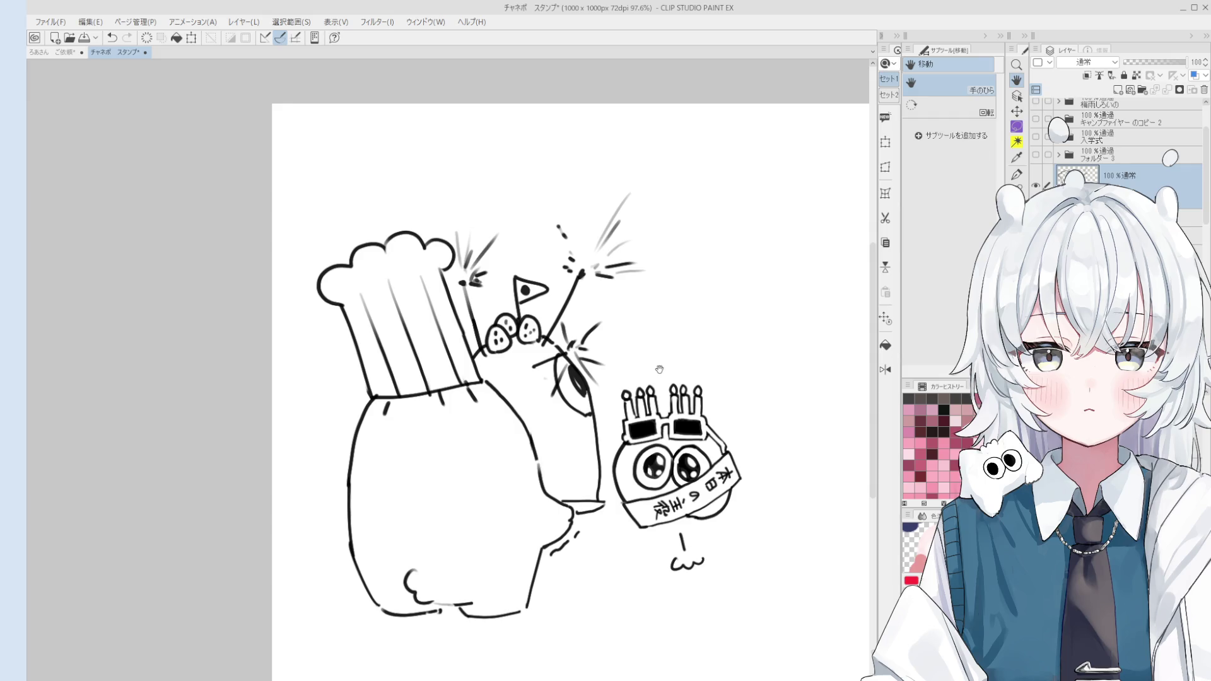
pyautogui.scroll(-3, 659, 369)
# Pick the line layer, tilt the view and remove the stray piece on the body outline.
pyautogui.press('o')
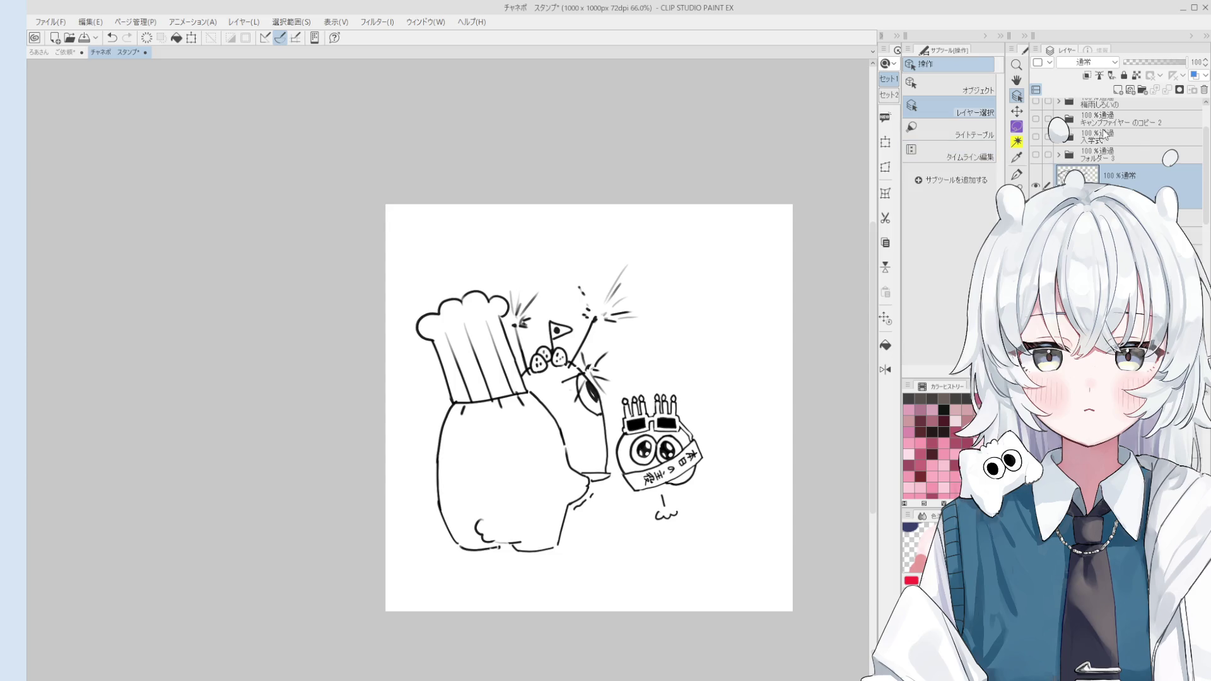
pyautogui.scroll(3, 777, 174)
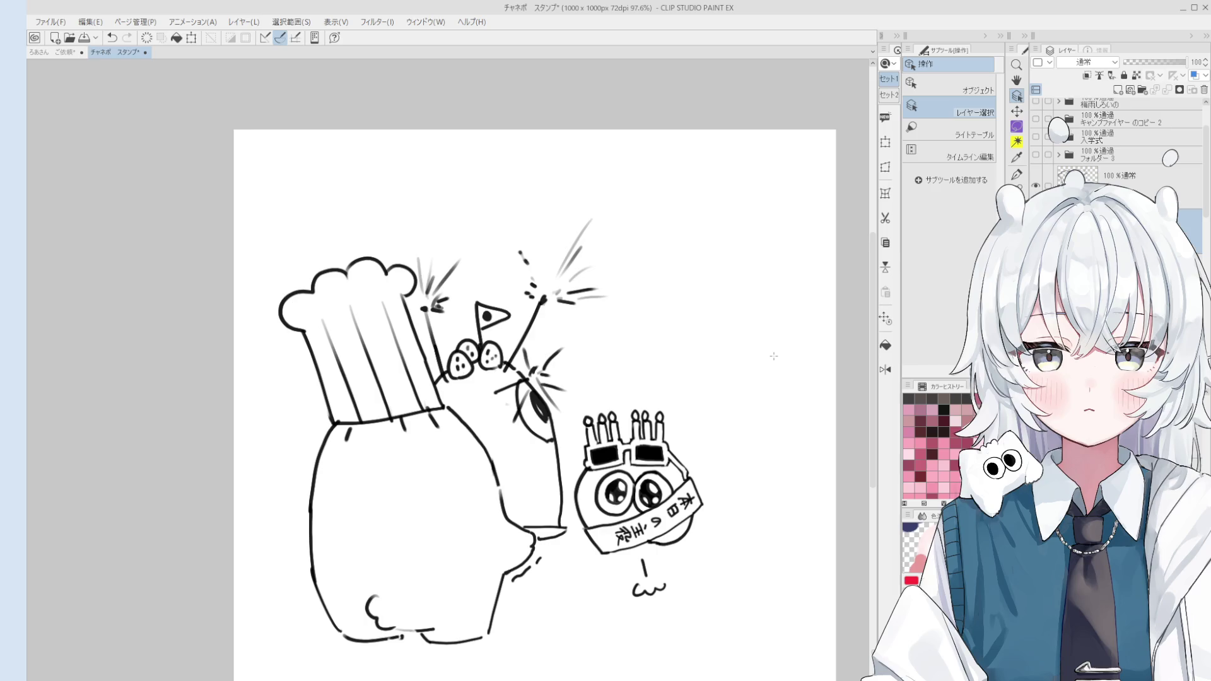
pyautogui.scroll(3, 535, 376)
pyautogui.press('e')
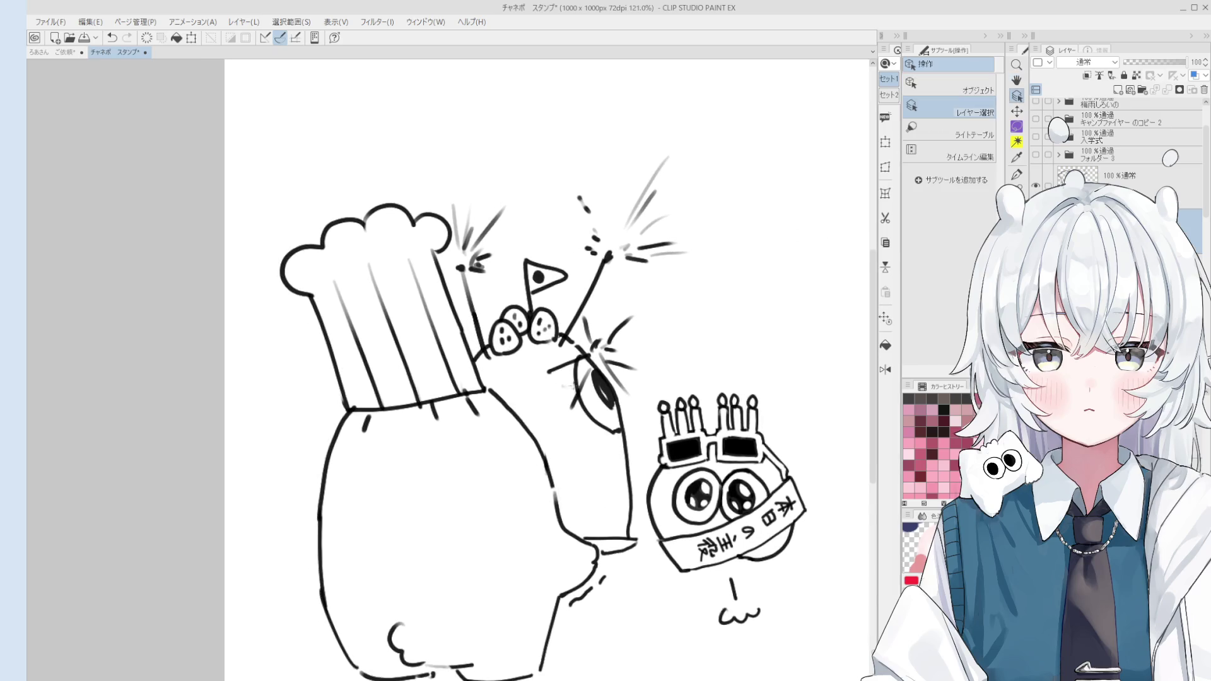
pyautogui.scroll(2, 567, 387)
pyautogui.press('h')
pyautogui.scroll(-2, 567, 388)
pyautogui.scroll(-2, 558, 454)
pyautogui.scroll(-2, 549, 549)
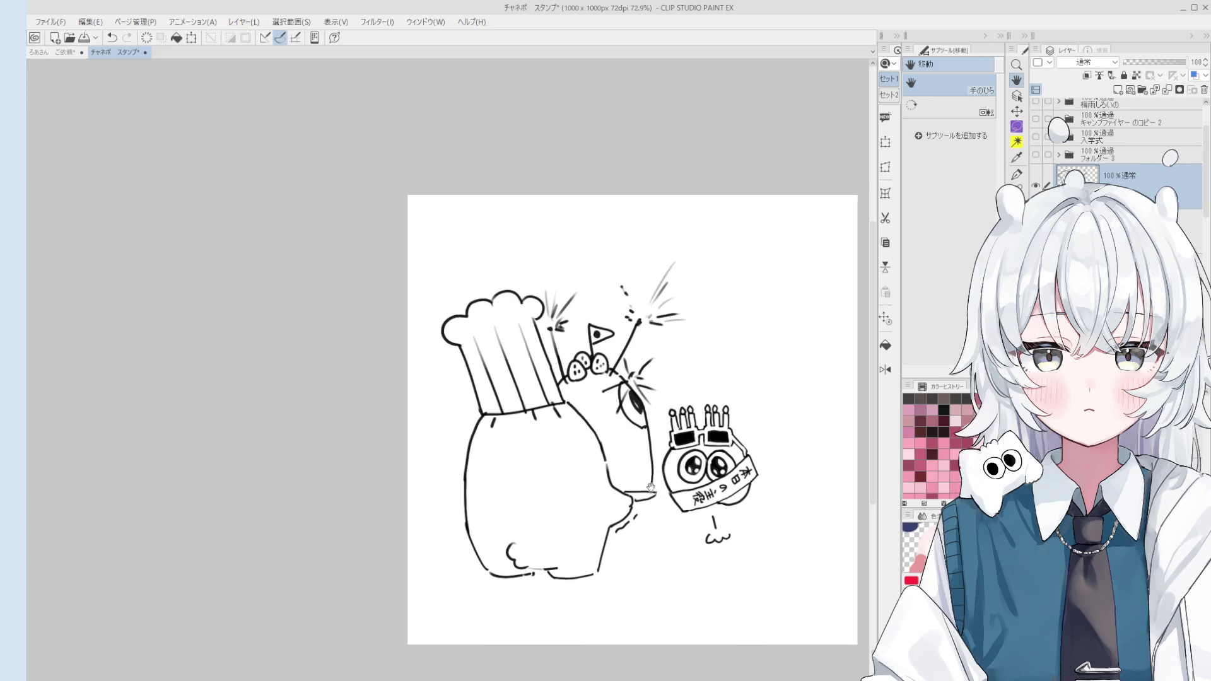
pyautogui.press('o')
pyautogui.scroll(2, 549, 549)
pyautogui.scroll(2, 530, 553)
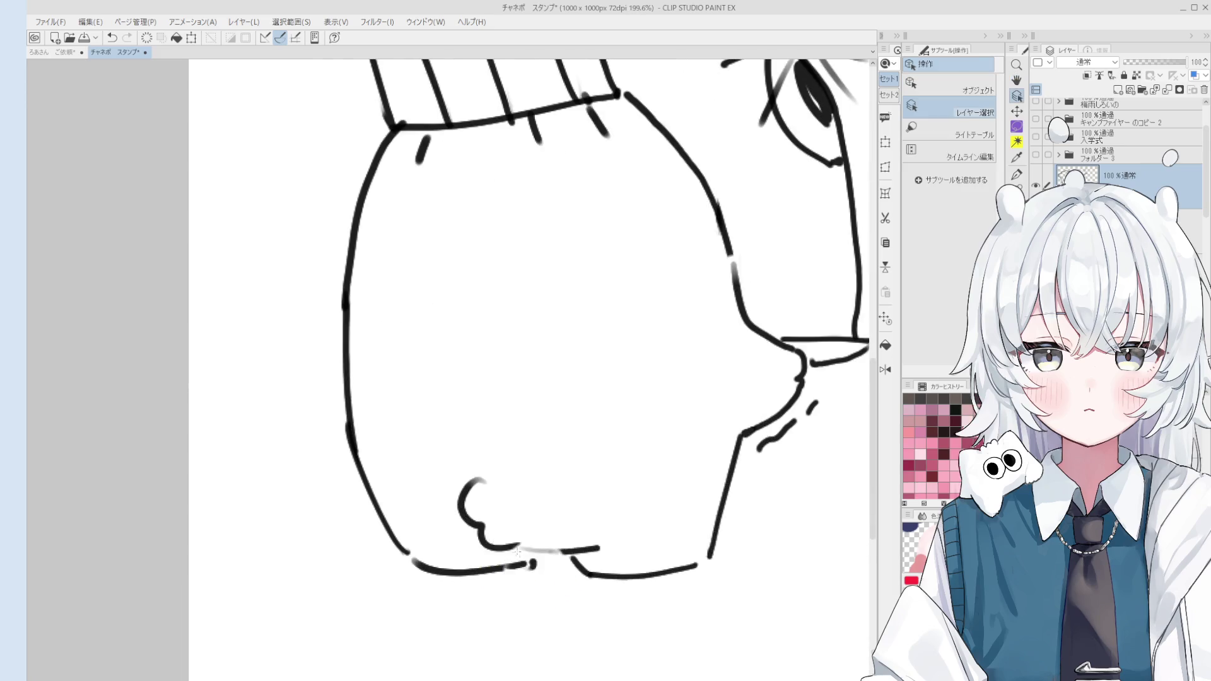
pyautogui.press('-')
pyautogui.scroll(1, 558, 536)
pyautogui.press('p')
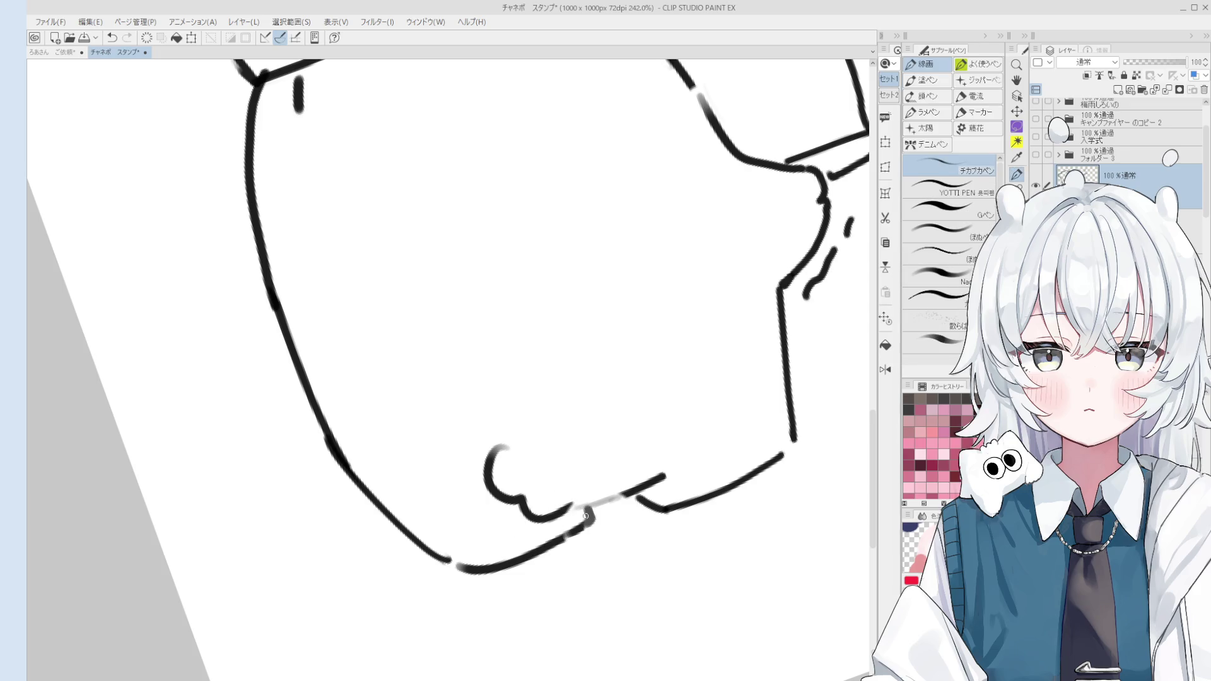
pyautogui.scroll(-2, 589, 519)
pyautogui.scroll(-2, 589, 517)
pyautogui.scroll(3, 446, 512)
pyautogui.scroll(1, 446, 512)
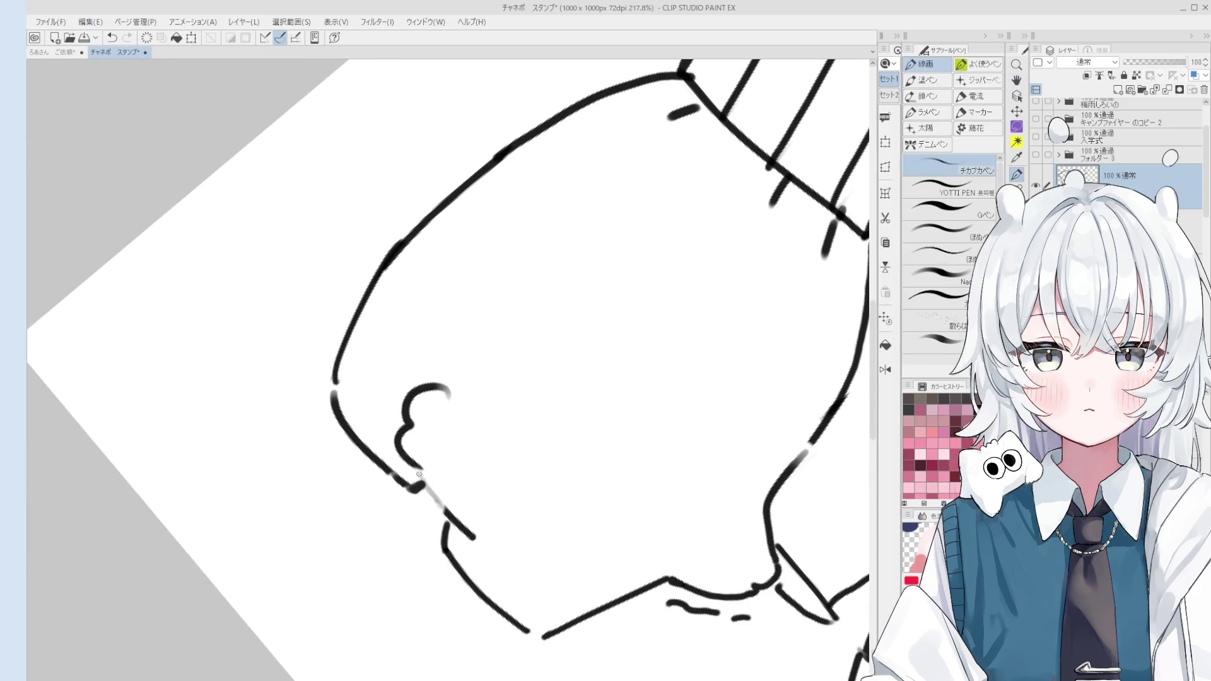
pyautogui.hotkey('ctrl', 'z')
pyautogui.scroll(-2, 445, 512)
pyautogui.moveTo(445, 512)
pyautogui.mouseDown()
pyautogui.moveTo(401, 388)
pyautogui.moveTo(433, 446)
pyautogui.mouseUp()
# Redraw the lower-left body outline stroke and straighten the canvas view.
pyautogui.press('e')
pyautogui.scroll(2, 397, 386)
pyautogui.press('p')
pyautogui.moveTo(384, 350); pyautogui.dragTo(489, 499)
pyautogui.hotkey('ctrl', 'z')
pyautogui.press('p')
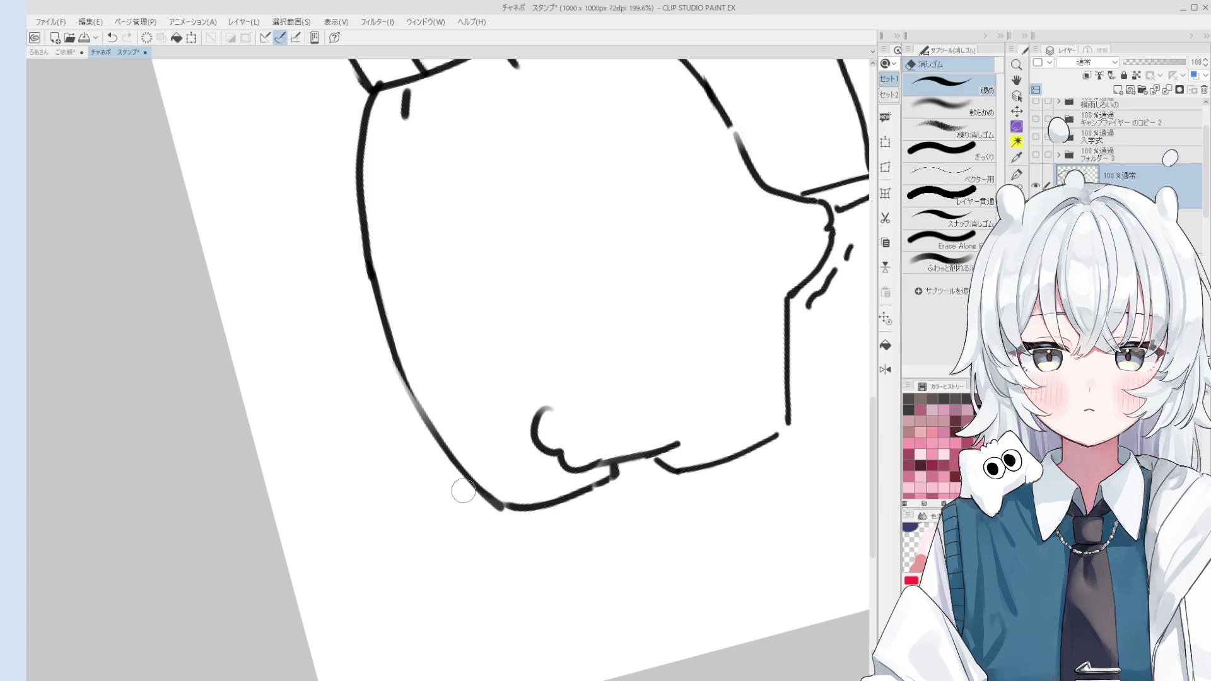
pyautogui.press('h')
pyautogui.scroll(-5, 511, 482)
pyautogui.moveTo(528, 455); pyautogui.dragTo(504, 352)
pyautogui.scroll(1, 503, 351)
pyautogui.scroll(2, 503, 352)
pyautogui.press('e')
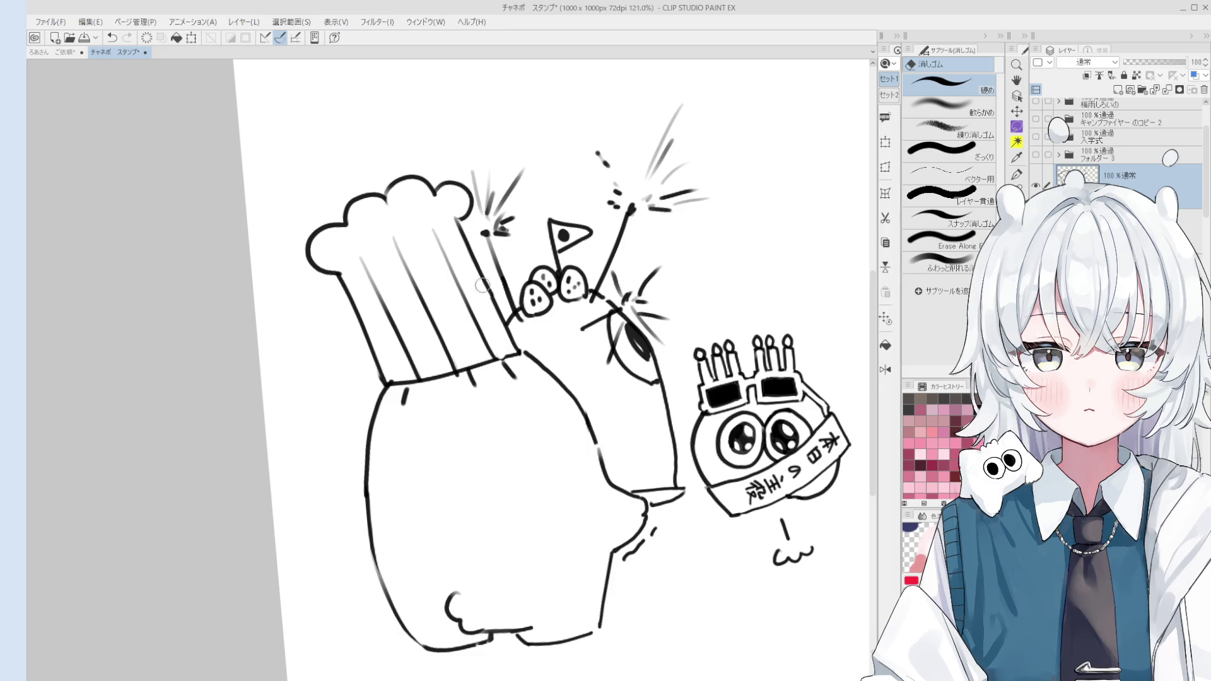
# Move to the colour layer below the line art and take the Fill tool.
pyautogui.press('o')
pyautogui.scroll(1, 488, 284)
pyautogui.press('e')
pyautogui.scroll(1, 488, 284)
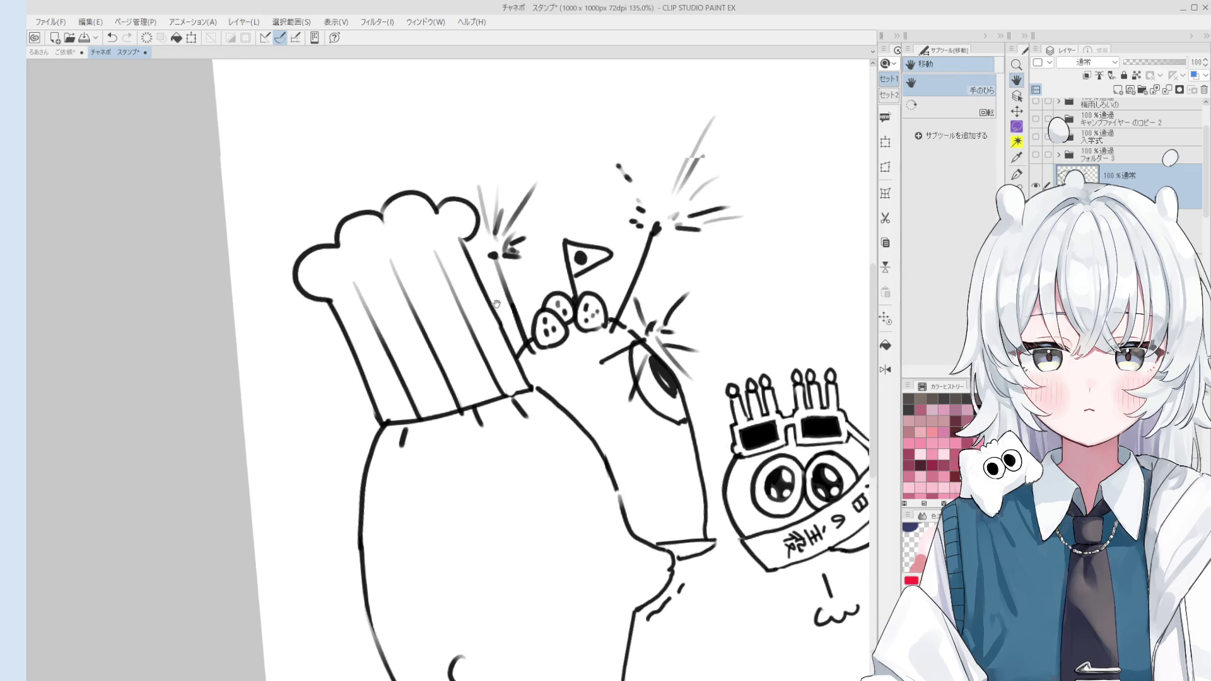
pyautogui.scroll(1, 476, 256)
pyautogui.scroll(-1, 475, 265)
pyautogui.press('p')
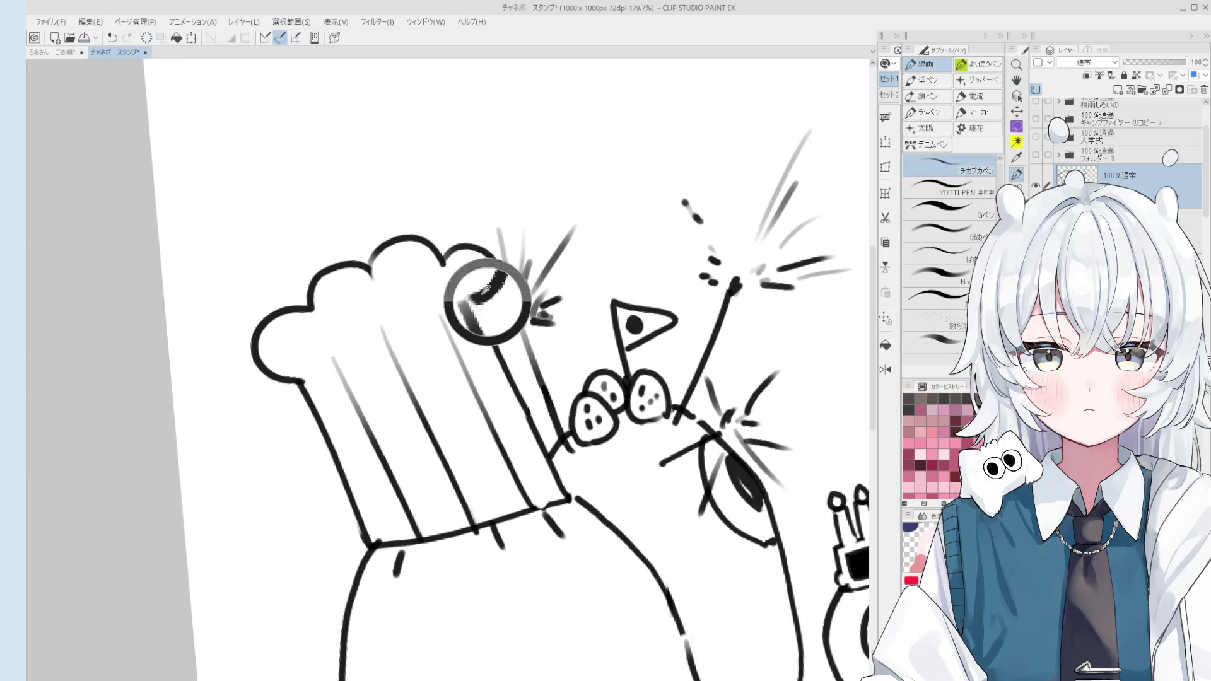
pyautogui.scroll(-5, 482, 297)
pyautogui.press('h')
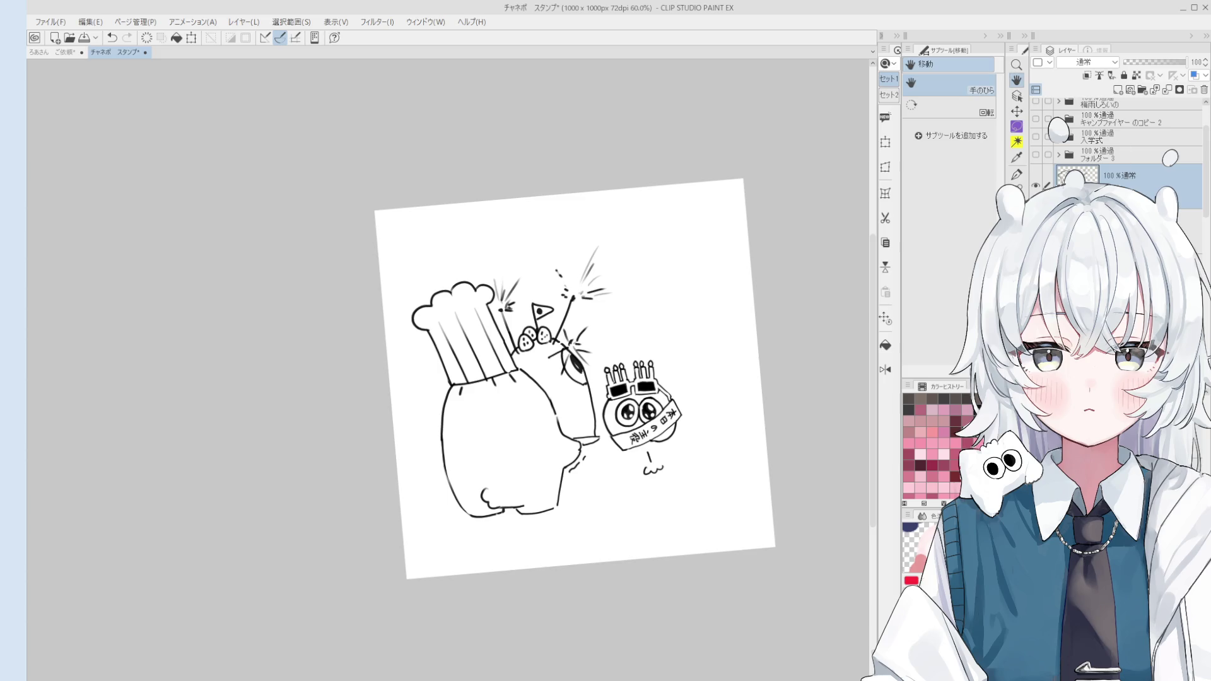
pyautogui.hotkey('ctrl', '[')
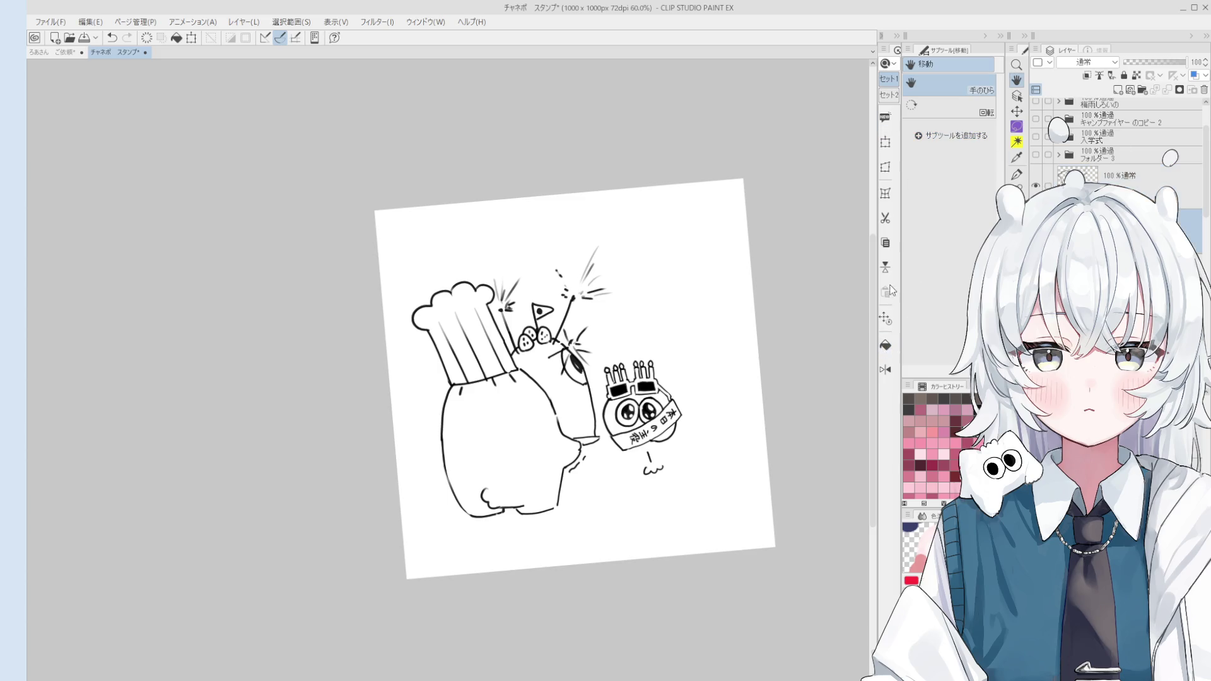
pyautogui.press('p')
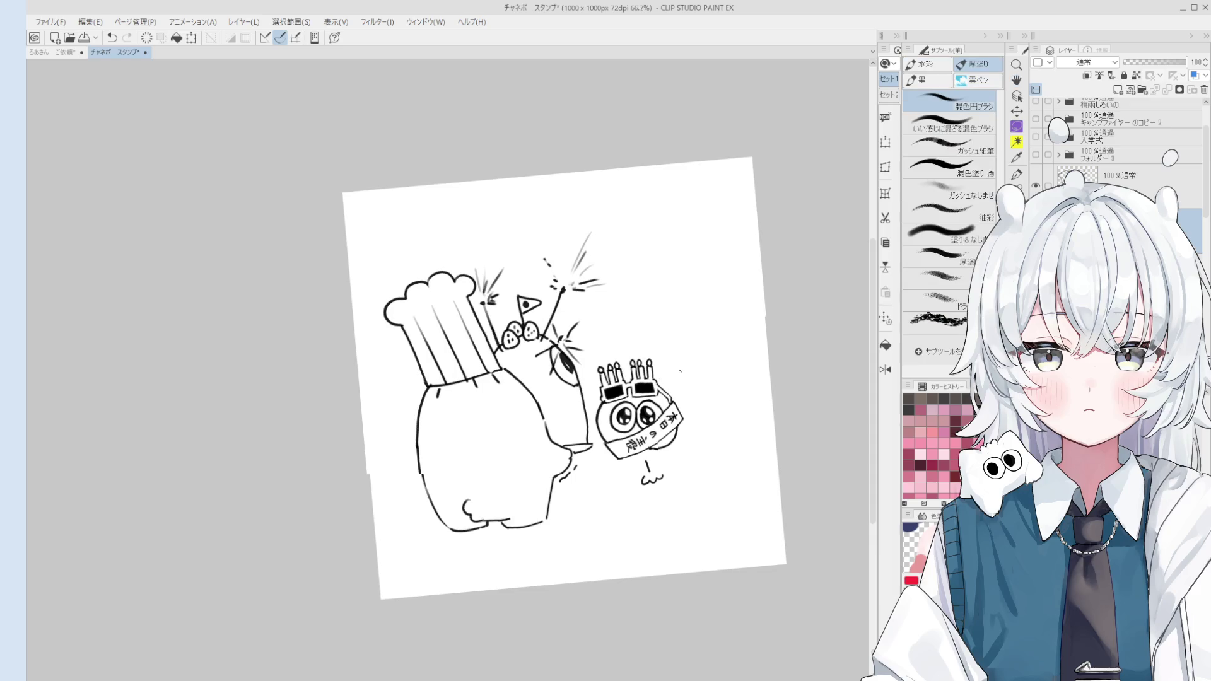
pyautogui.press('g')
pyautogui.scroll(6, 622, 320)
# Fill the candles, glasses frame, bridge and arm strip with pink.
pyautogui.click(622, 320)
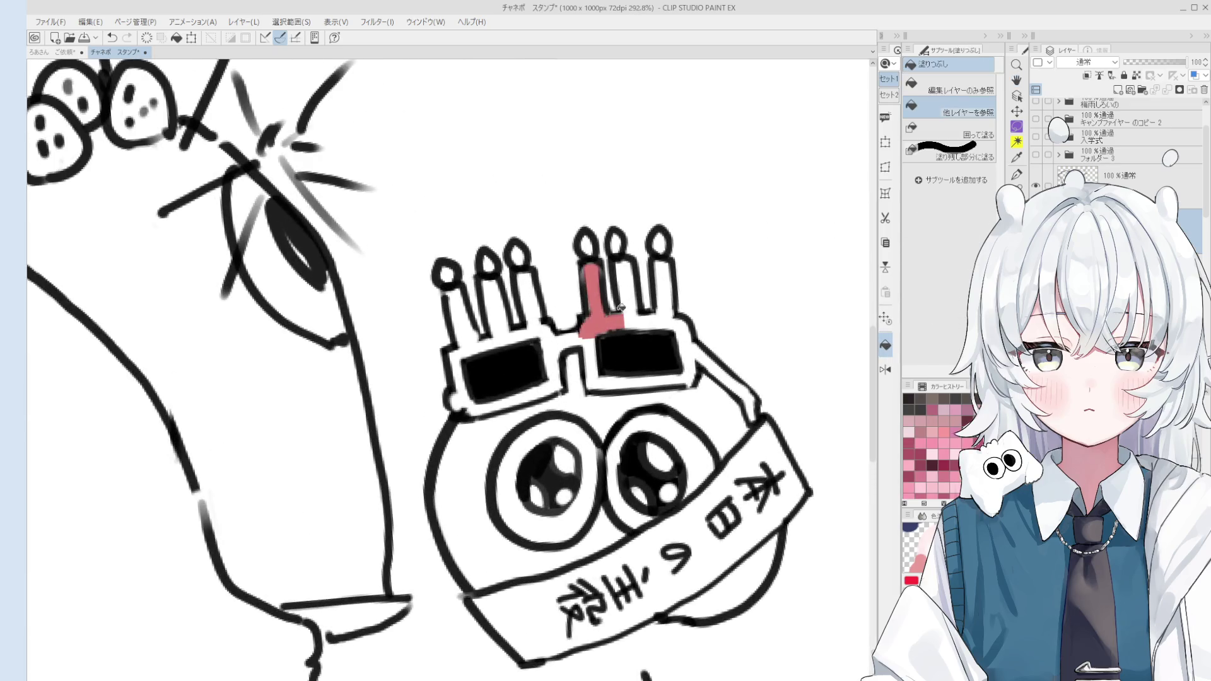
pyautogui.click(633, 298)
pyautogui.click(694, 356)
pyautogui.click(638, 380)
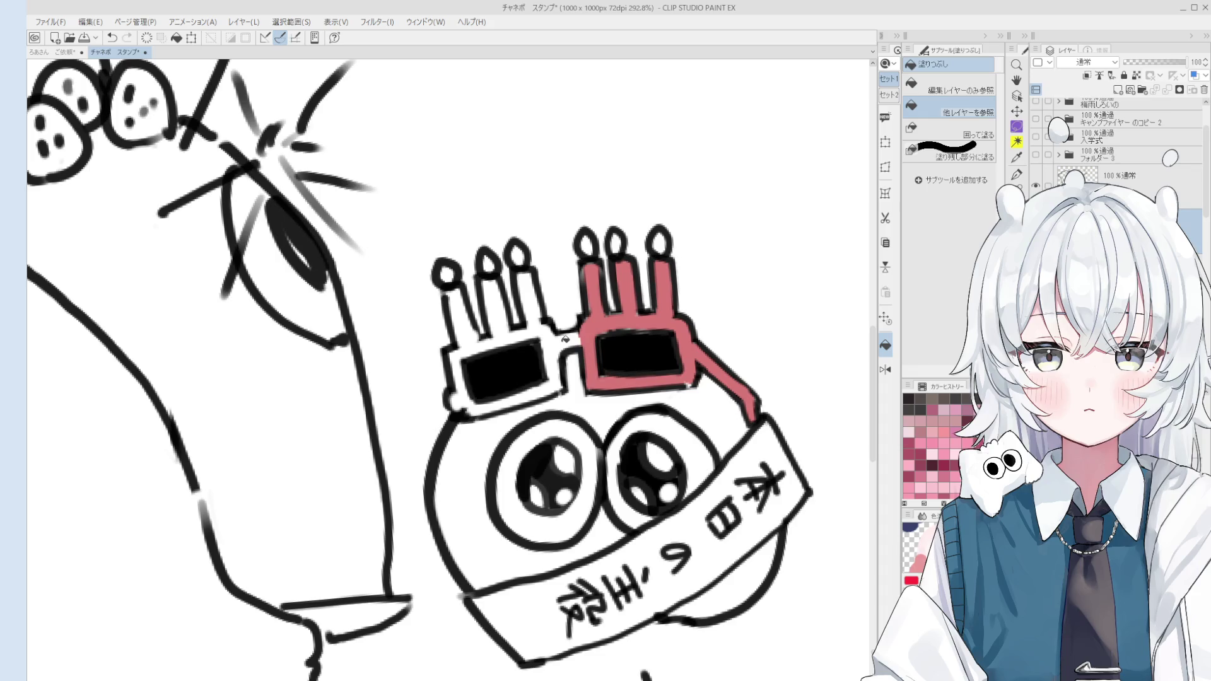
pyautogui.click(567, 343)
pyautogui.click(528, 312)
pyautogui.click(499, 316)
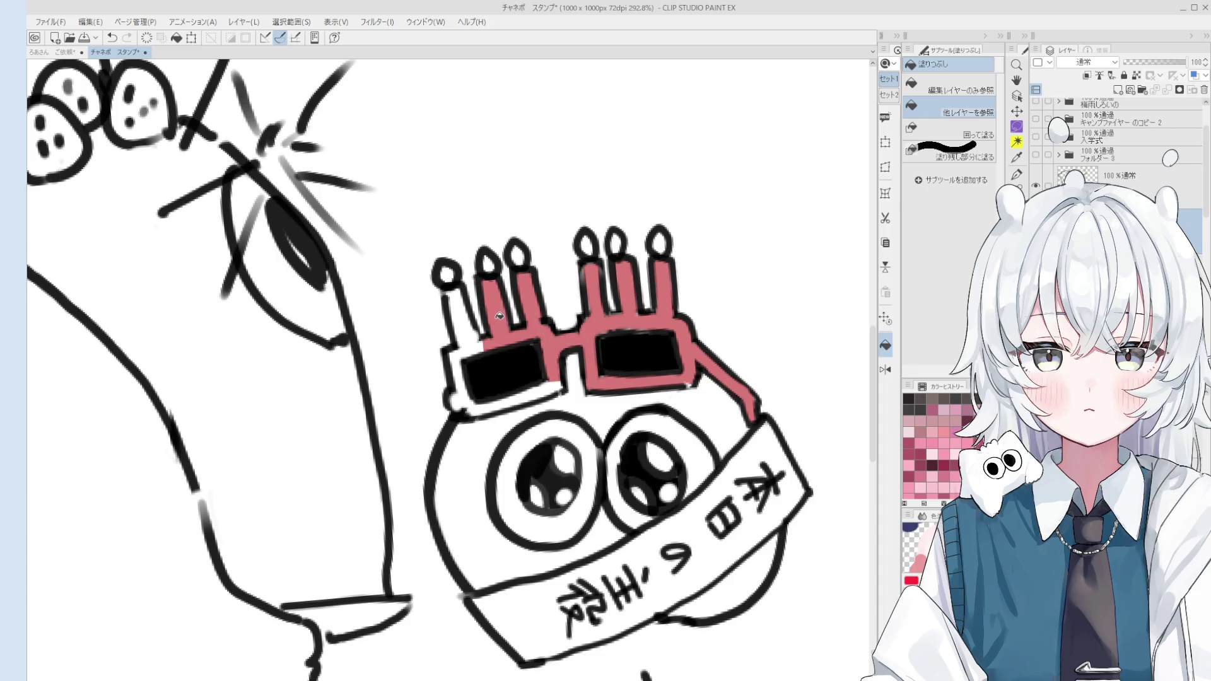
pyautogui.click(468, 349)
pyautogui.click(463, 398)
pyautogui.click(524, 395)
pyautogui.scroll(-2, 549, 387)
# Paint both lenses solid black and brush white diagonal stripes across the frame.
pyautogui.press('b')
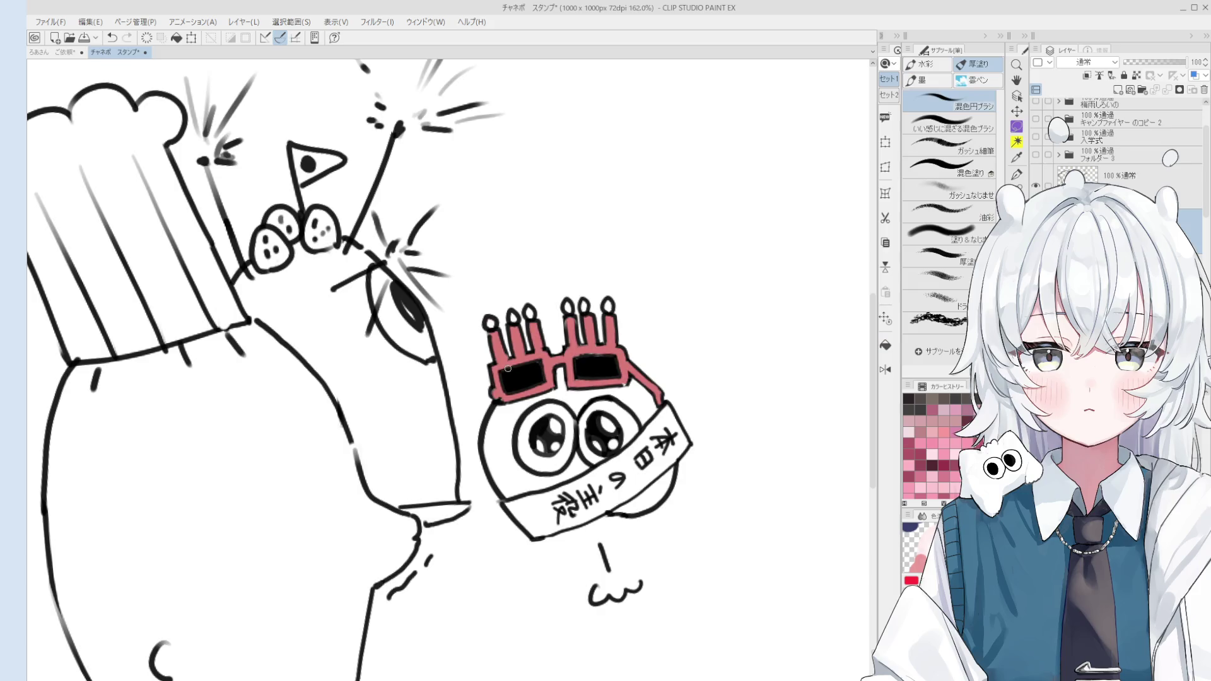
pyautogui.scroll(2, 544, 379)
pyautogui.moveTo(543, 375); pyautogui.dragTo(583, 388)
pyautogui.scroll(-3, 567, 379)
pyautogui.scroll(3, 605, 326)
pyautogui.moveTo(605, 327); pyautogui.dragTo(643, 359)
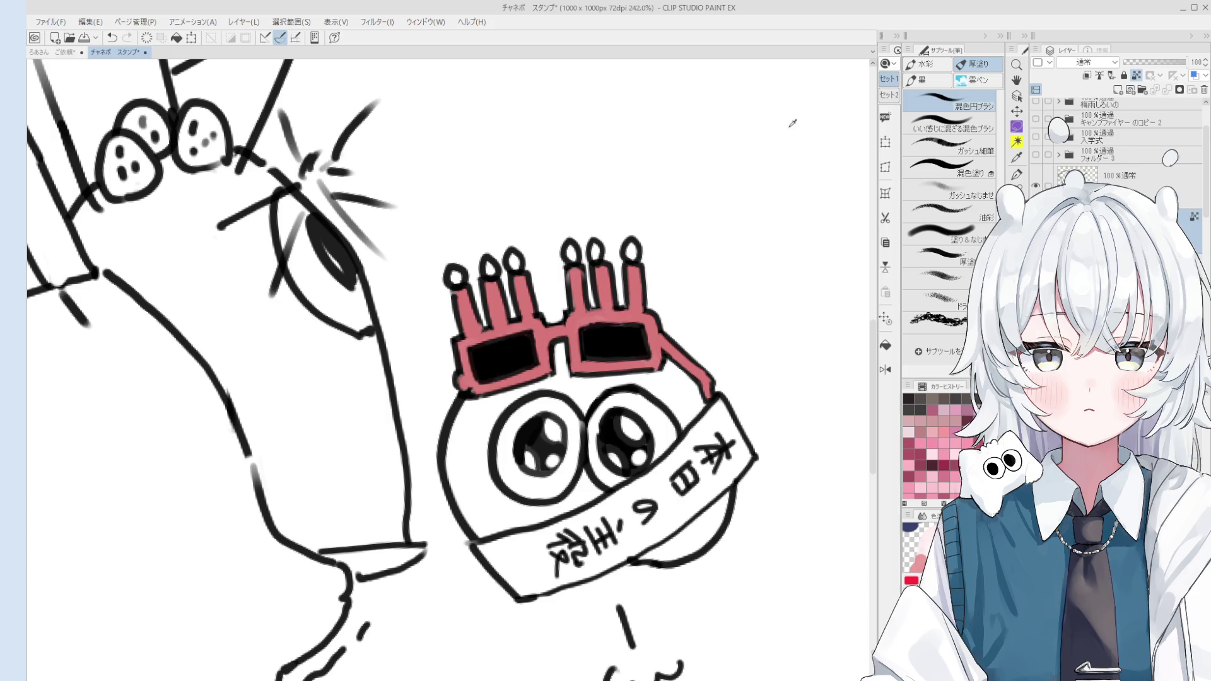
pyautogui.scroll(-1, 547, 307)
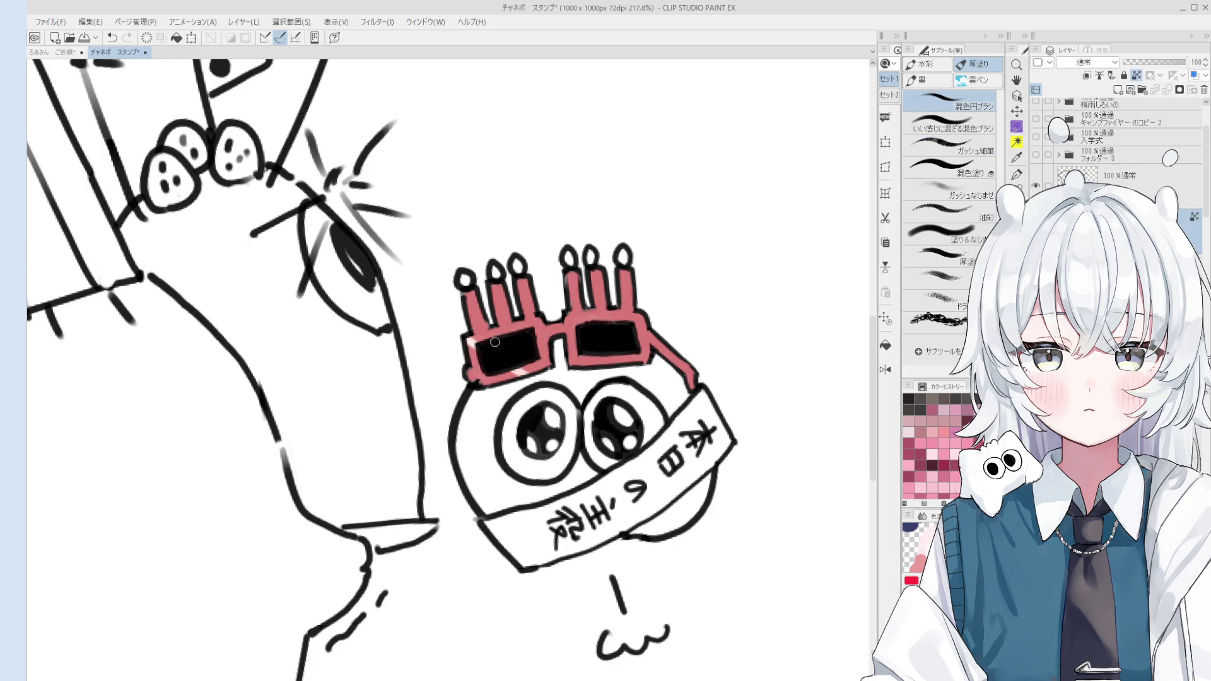
pyautogui.moveTo(473, 379)
pyautogui.mouseDown()
pyautogui.moveTo(516, 326)
pyautogui.moveTo(493, 315)
pyautogui.moveTo(558, 359)
pyautogui.mouseUp()
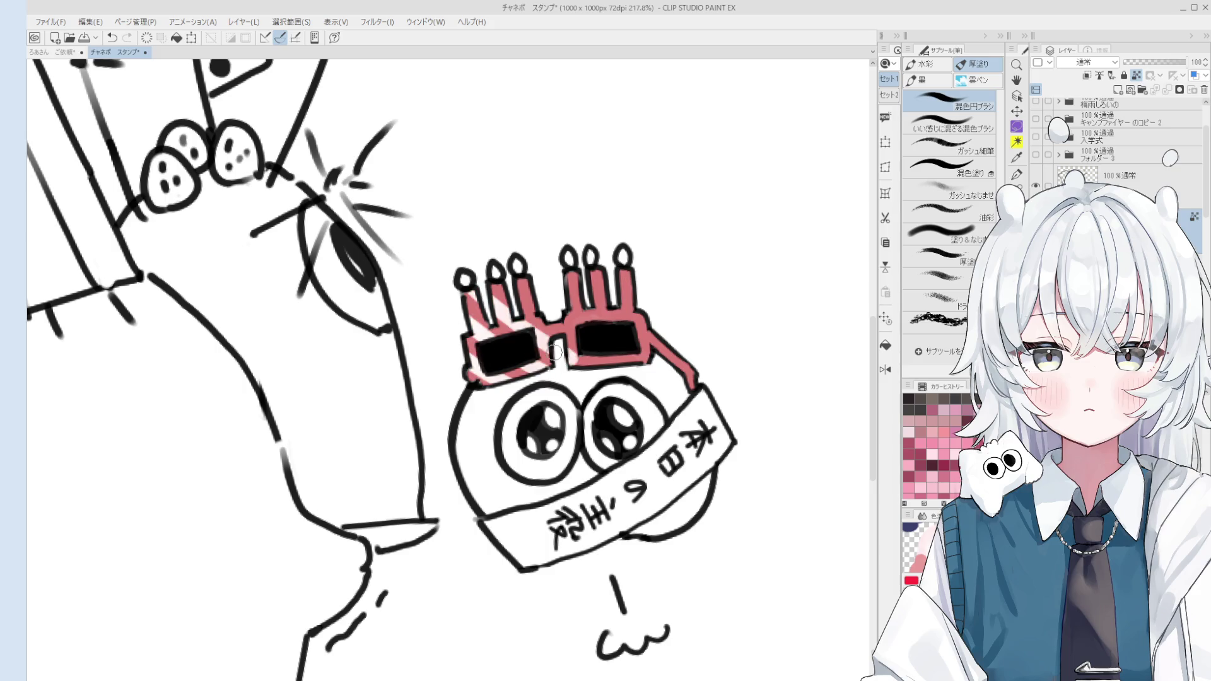
pyautogui.scroll(-1, 558, 342)
pyautogui.moveTo(539, 302); pyautogui.dragTo(626, 336)
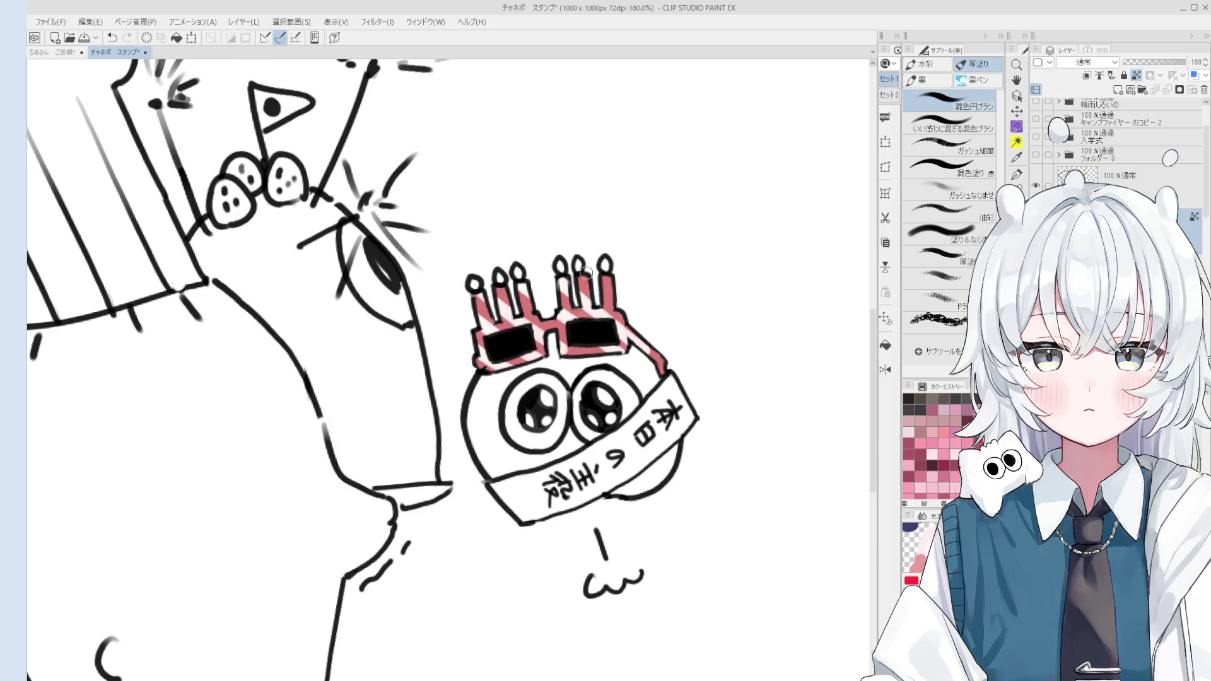
pyautogui.press('e')
pyautogui.press('b')
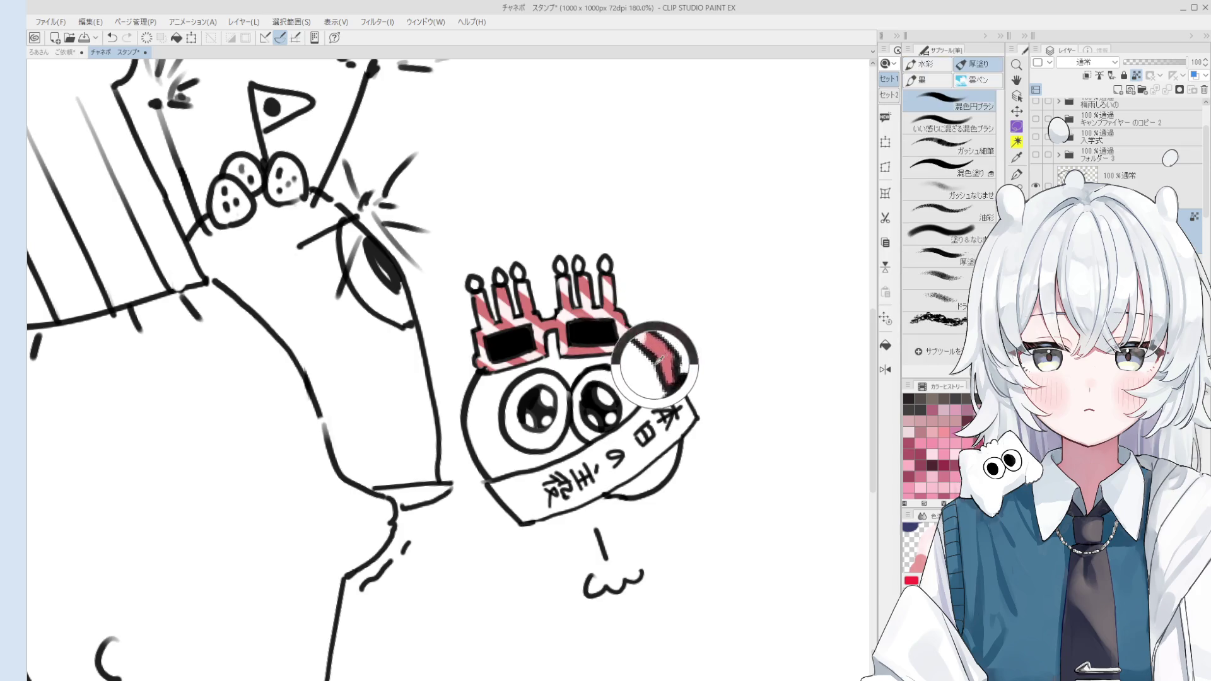
pyautogui.press('.')
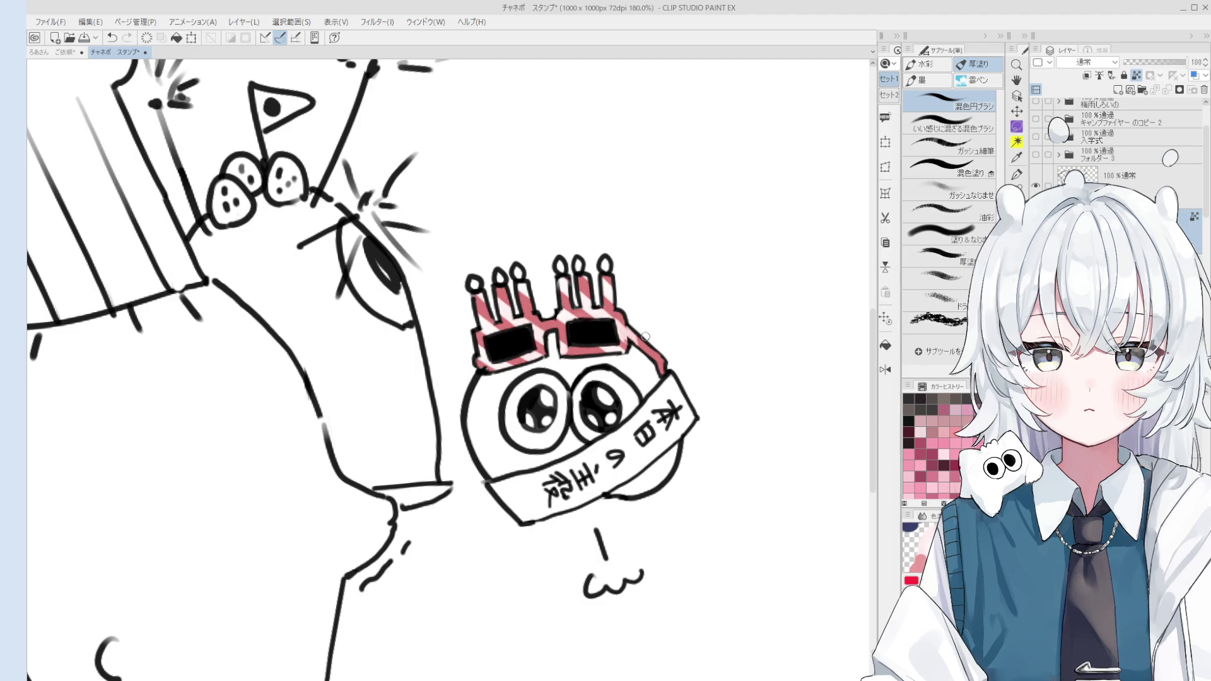
pyautogui.scroll(-3, 653, 360)
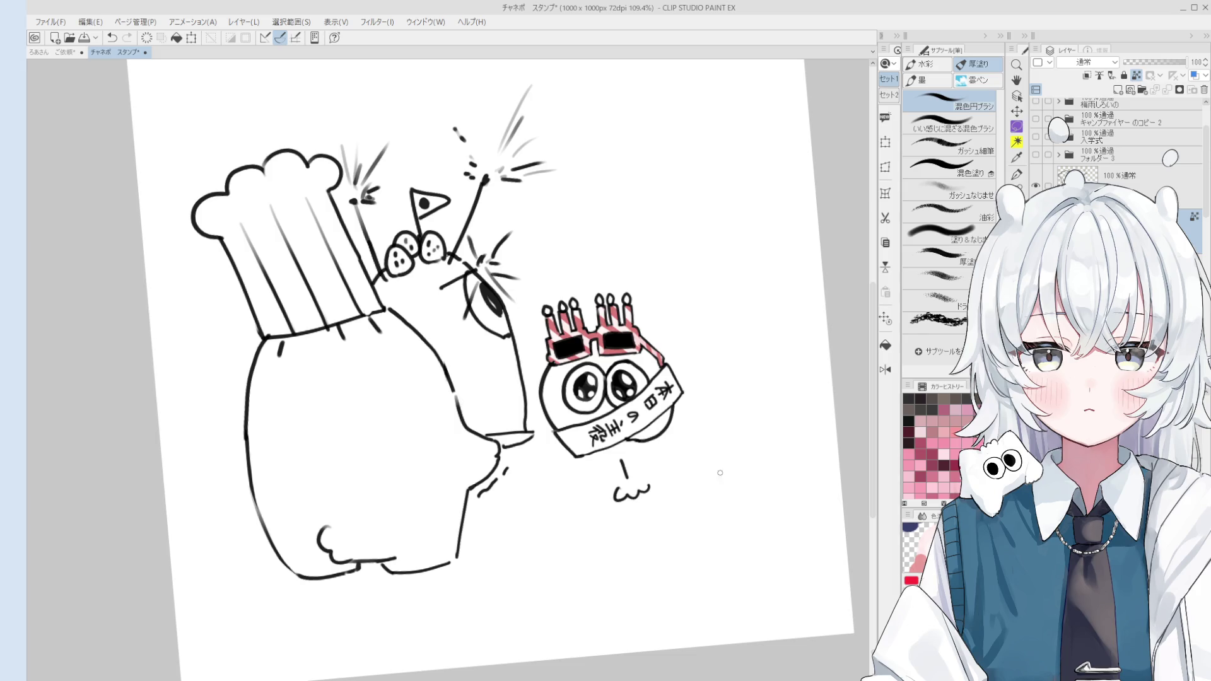
# Pick the working layer and add a short grey sparkle stroke beside the eye.
pyautogui.press('o')
pyautogui.scroll(3, 535, 296)
pyautogui.click(535, 296)
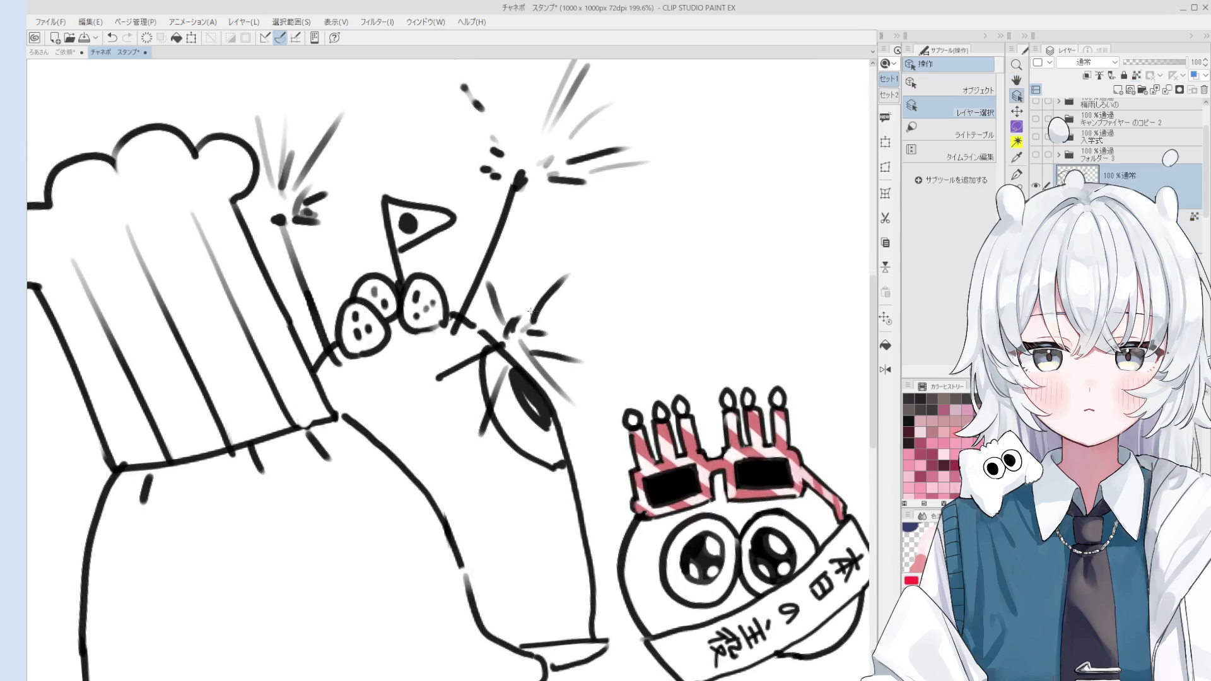
pyautogui.press('p')
pyautogui.press('space')
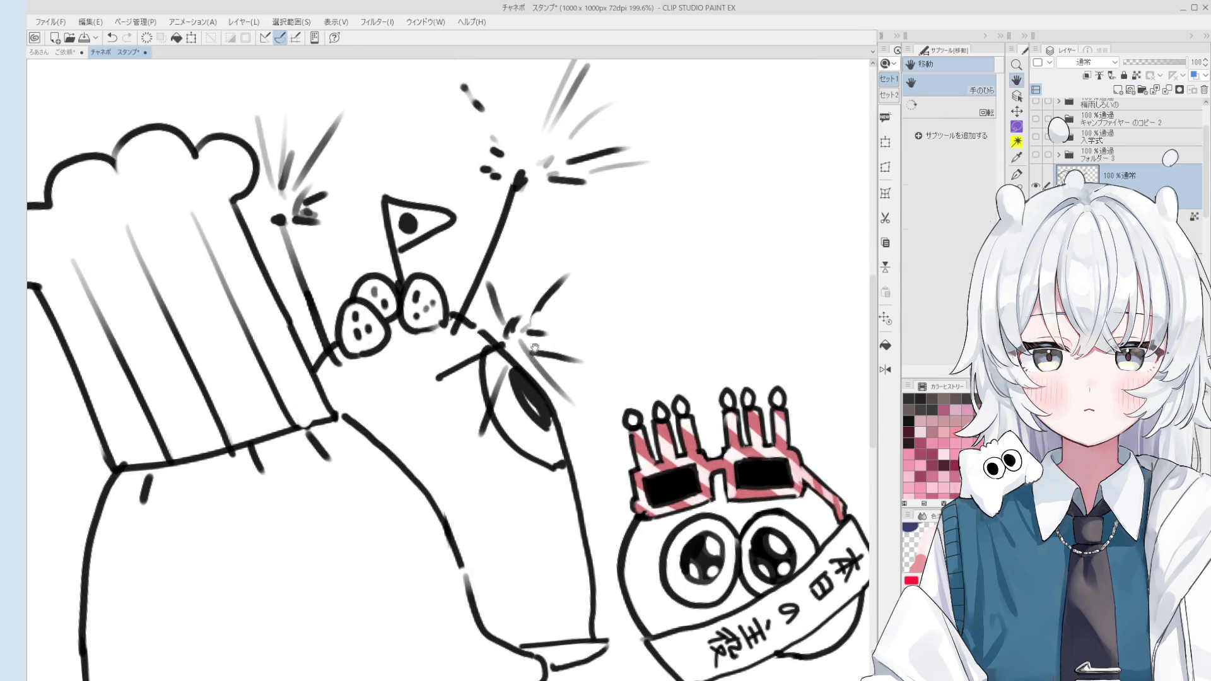
pyautogui.moveTo(540, 326); pyautogui.dragTo(528, 368)
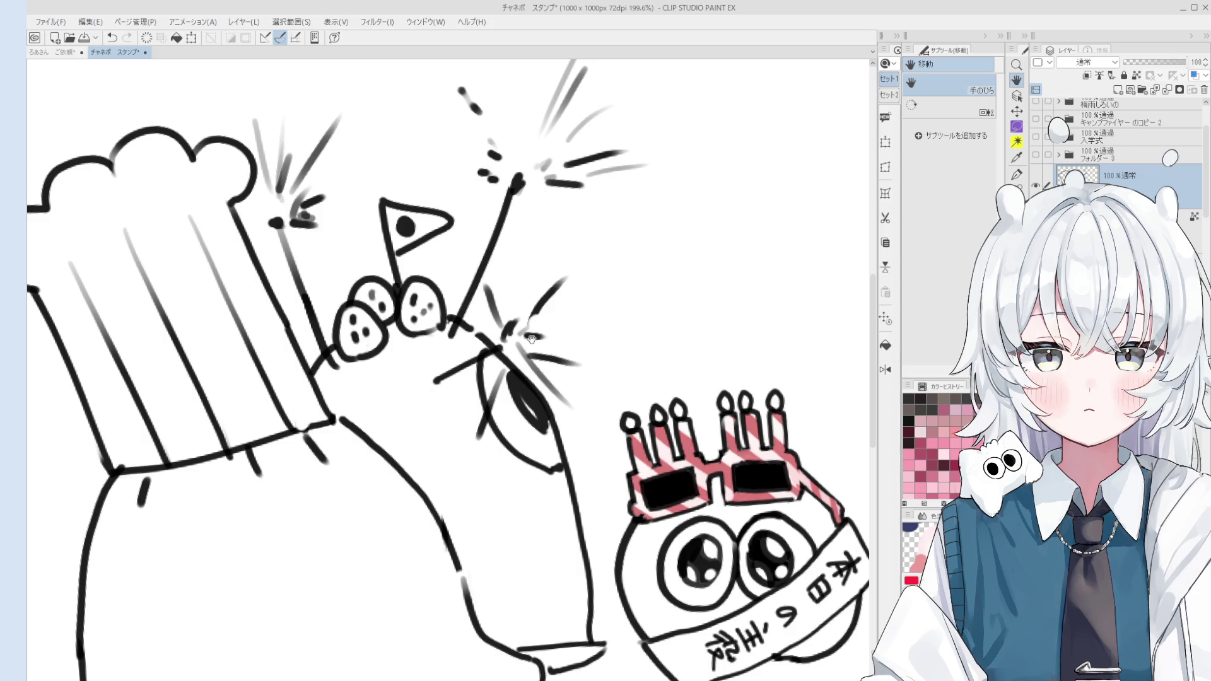
pyautogui.scroll(3, 529, 336)
pyautogui.moveTo(537, 326); pyautogui.dragTo(533, 364)
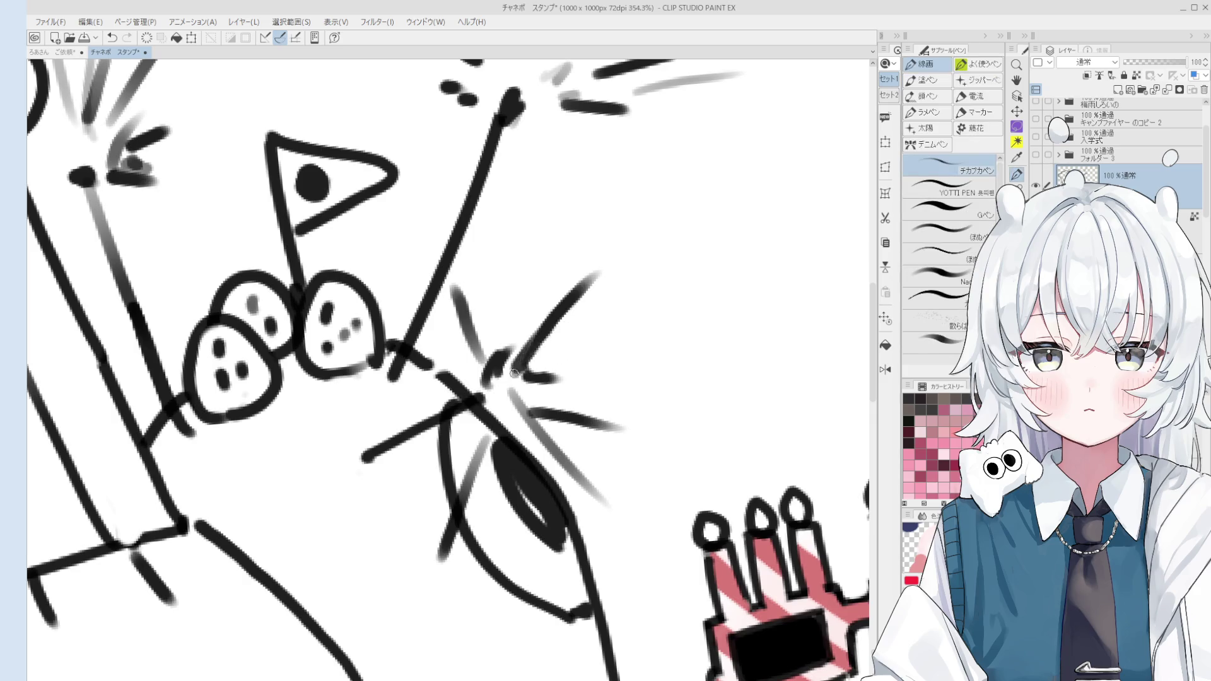
pyautogui.scroll(-2, 530, 360)
pyautogui.scroll(-2, 518, 373)
pyautogui.scroll(-2, 518, 374)
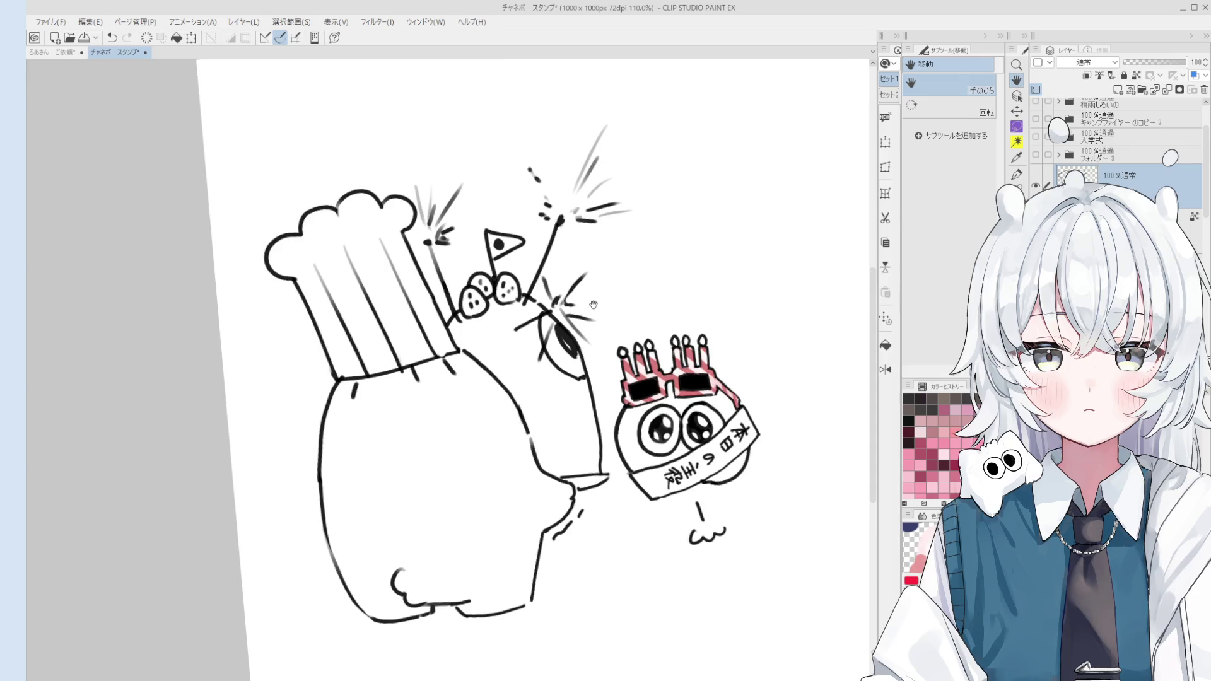
pyautogui.press('b')
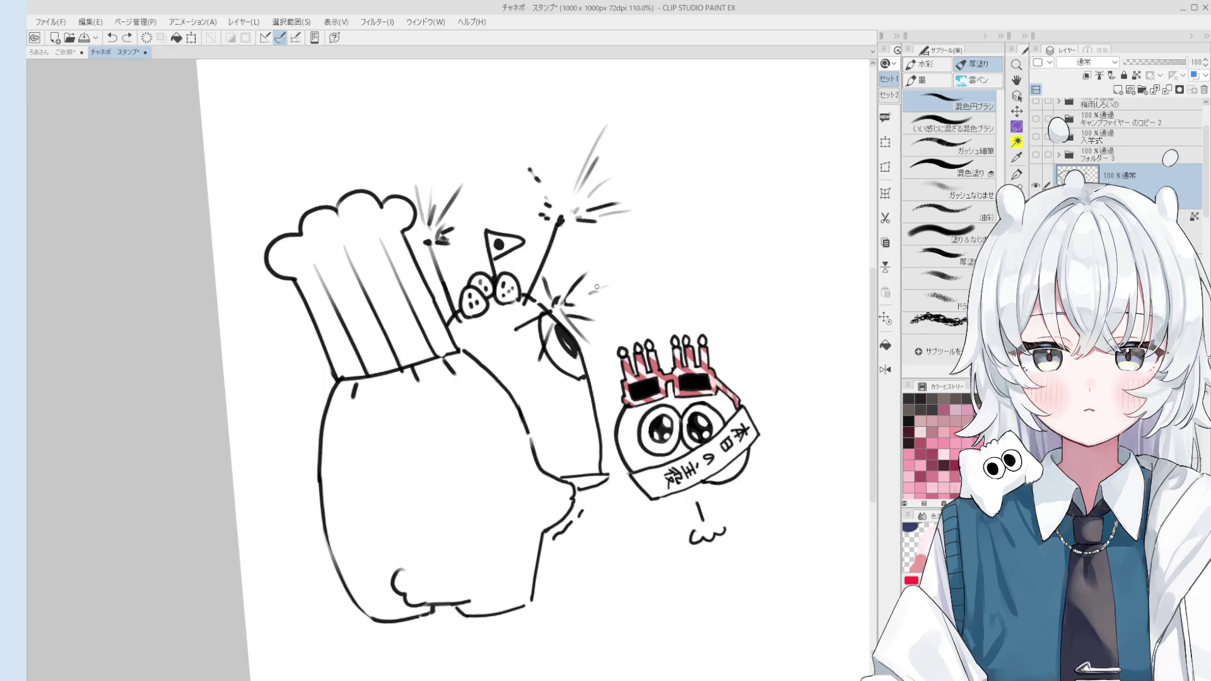
pyautogui.scroll(-1, 596, 284)
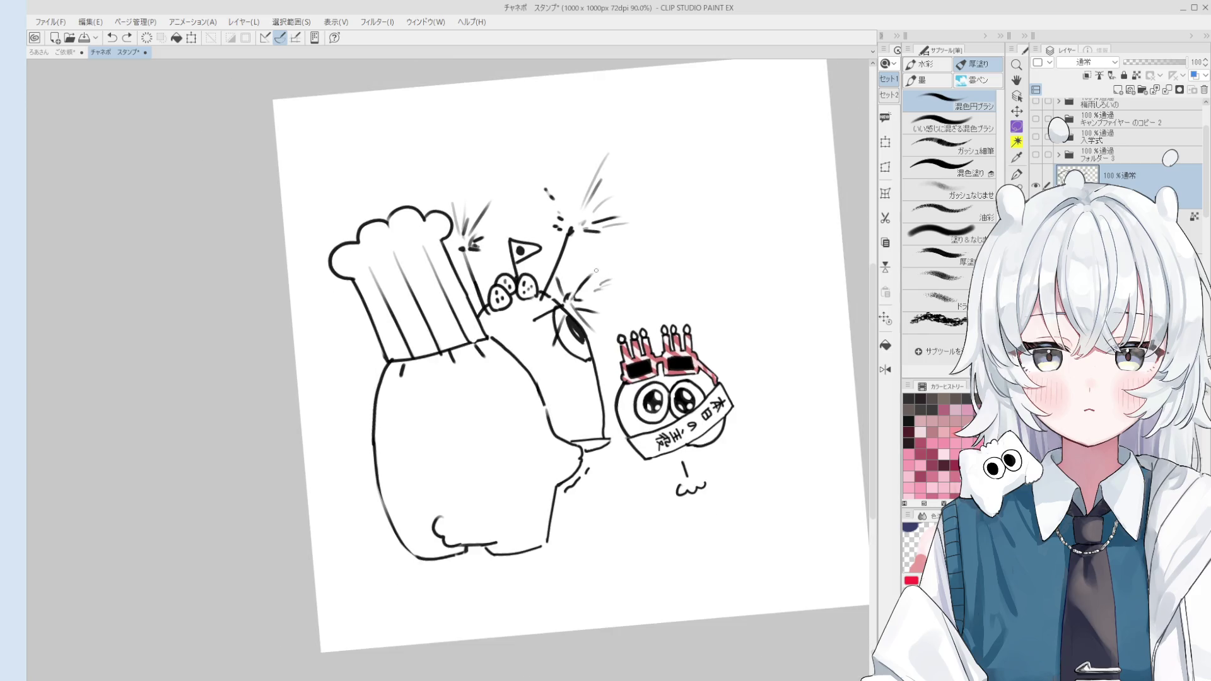
pyautogui.scroll(-1, 599, 266)
pyautogui.scroll(-1, 598, 266)
pyautogui.scroll(3, 597, 266)
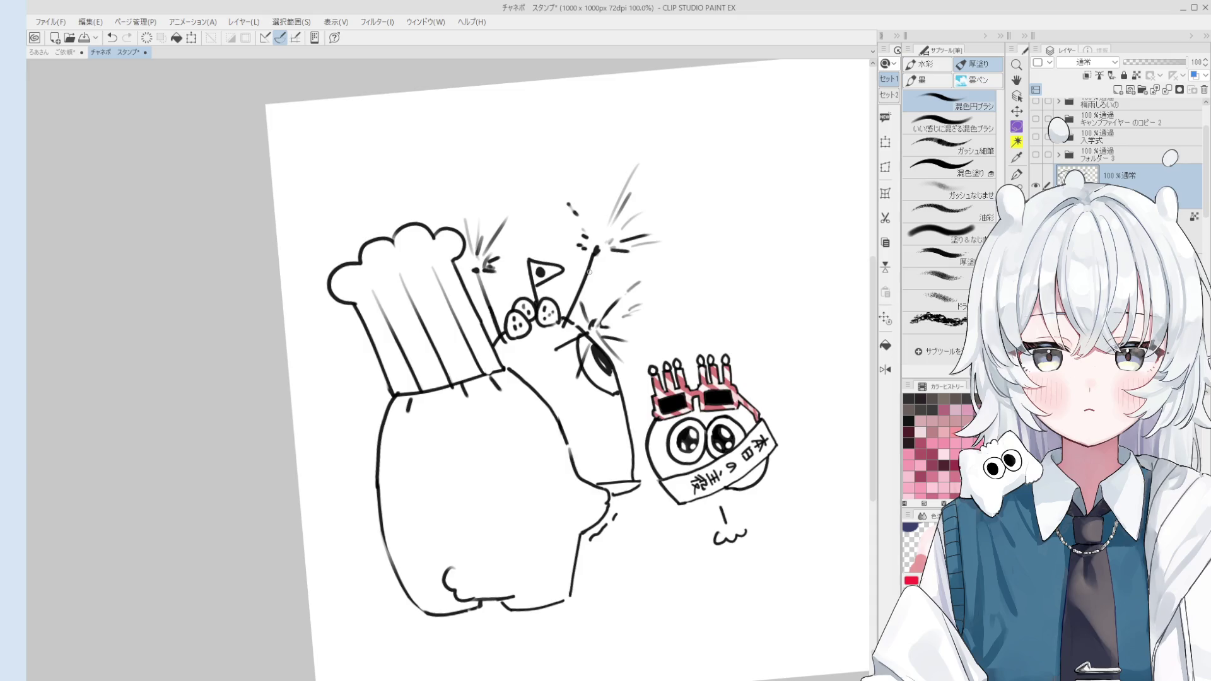
pyautogui.scroll(1, 587, 274)
pyautogui.scroll(2, 586, 275)
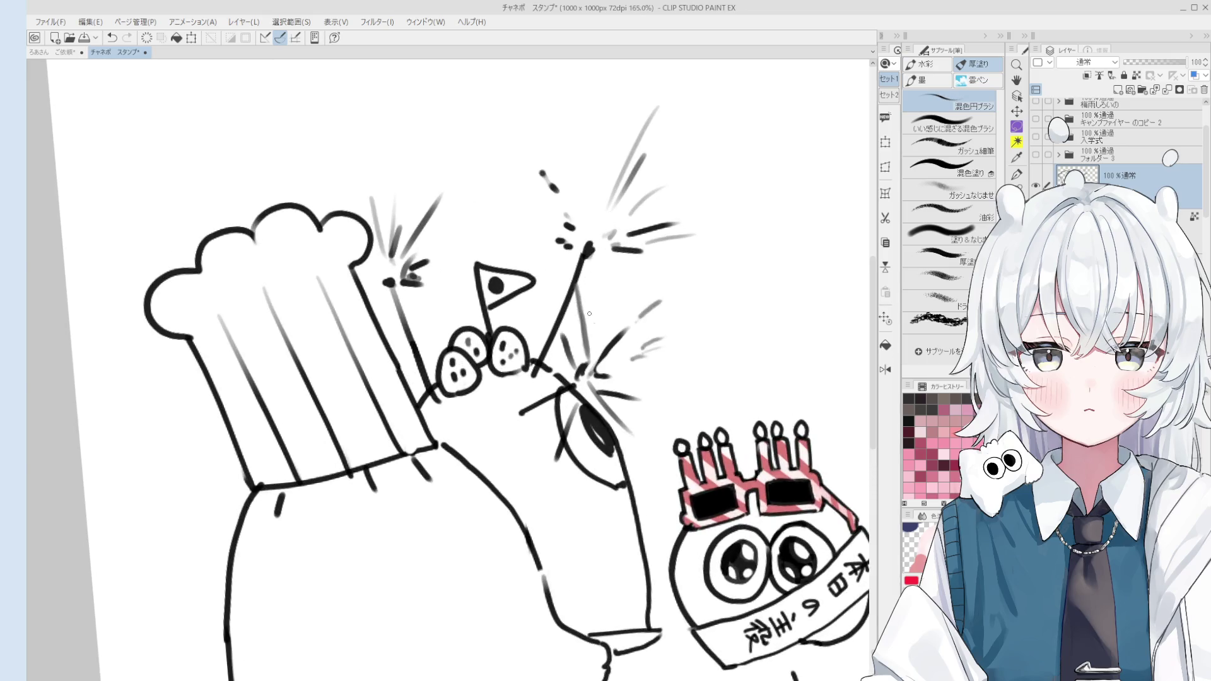
pyautogui.click(951, 151)
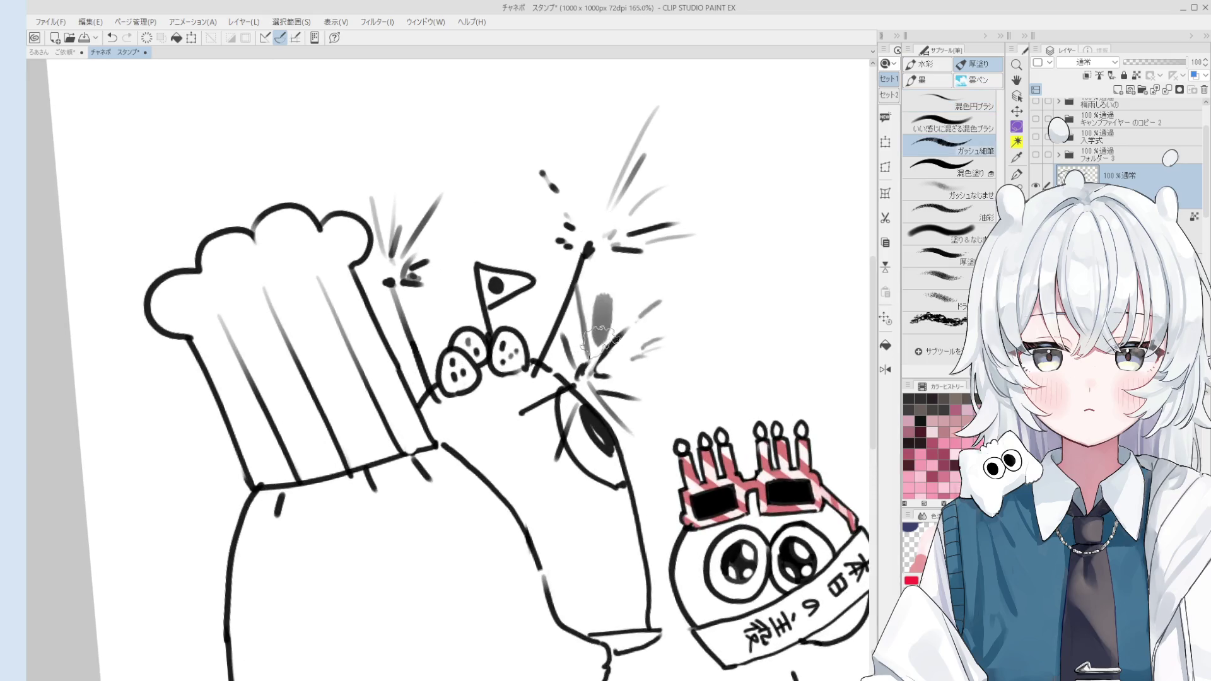
pyautogui.press(',')
pyautogui.scroll(-1, 598, 338)
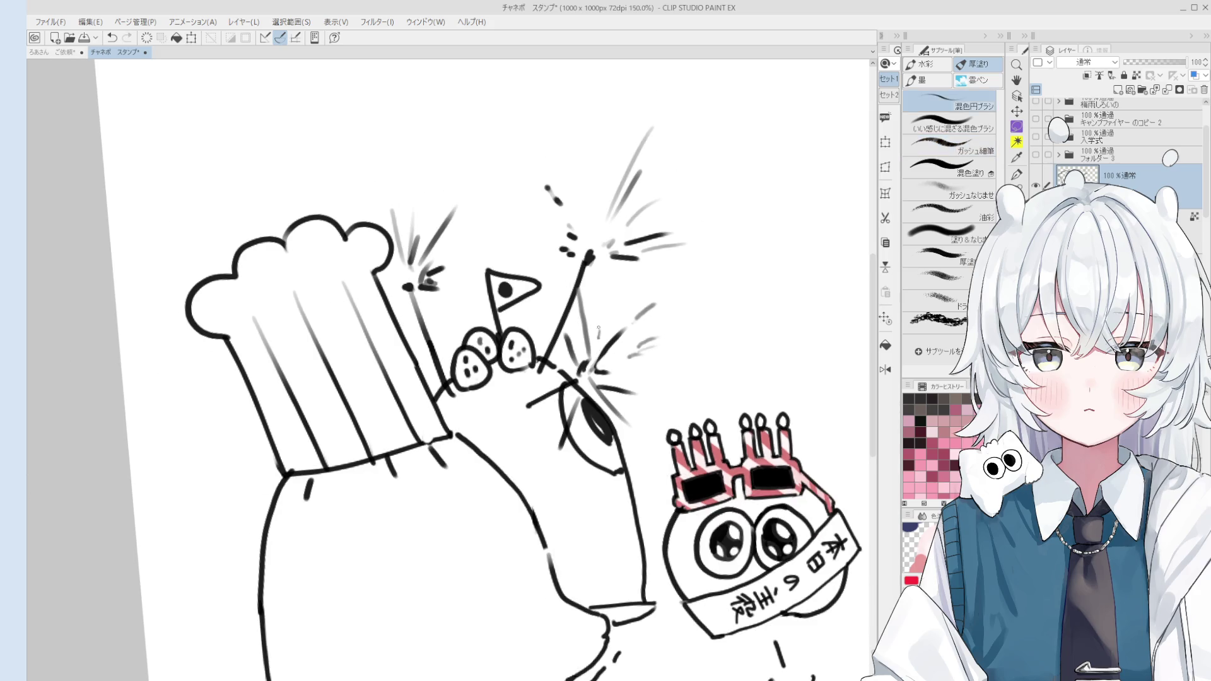
pyautogui.moveTo(445, 260); pyautogui.dragTo(476, 243)
# Select the shading layer and brush grey onto the left side of the body.
pyautogui.press('space')
pyautogui.scroll(-3, 483, 232)
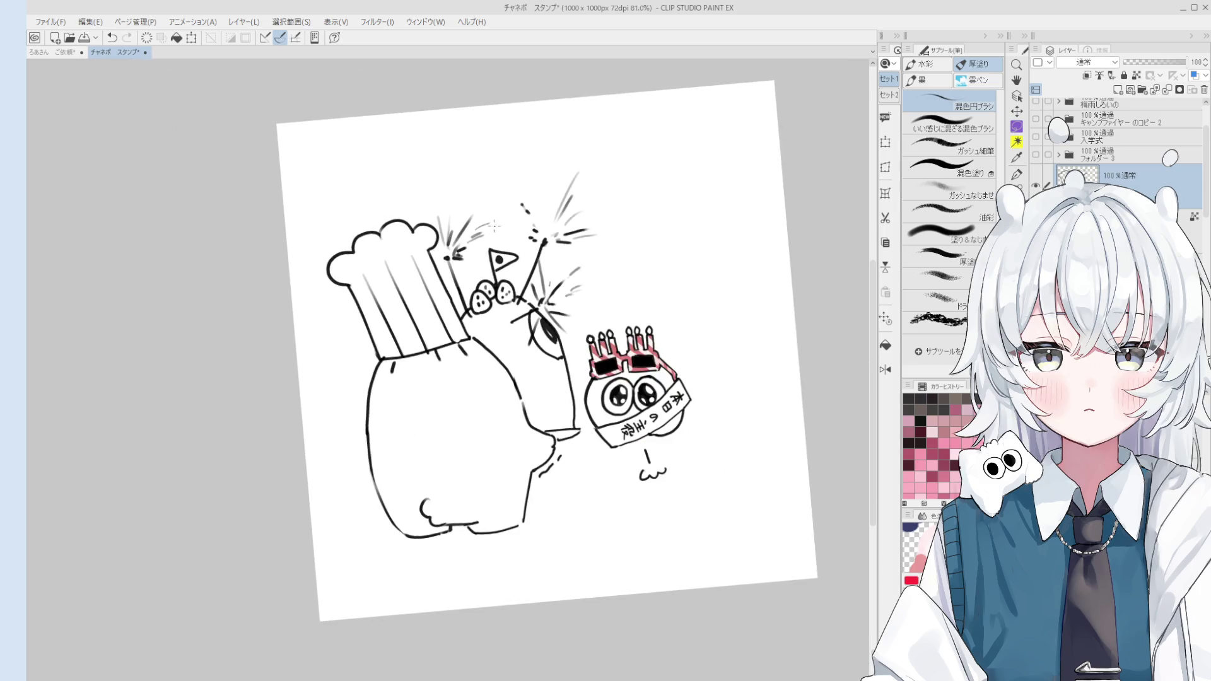
pyautogui.scroll(-2, 542, 308)
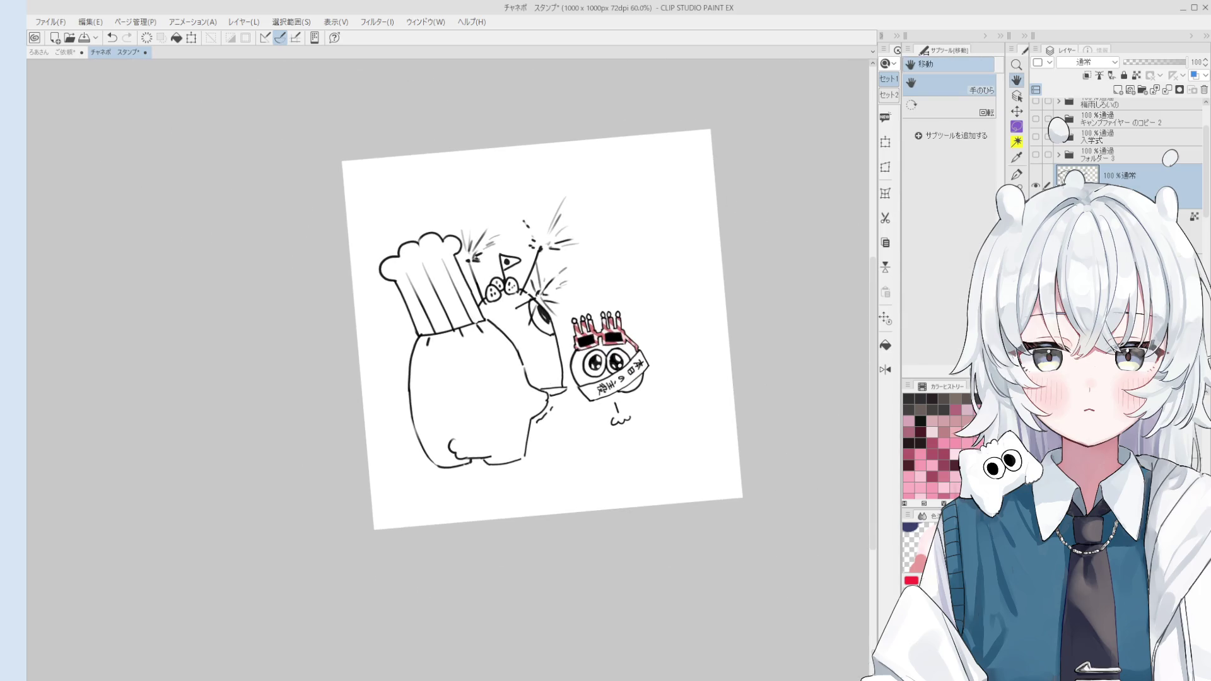
pyautogui.click(1125, 236)
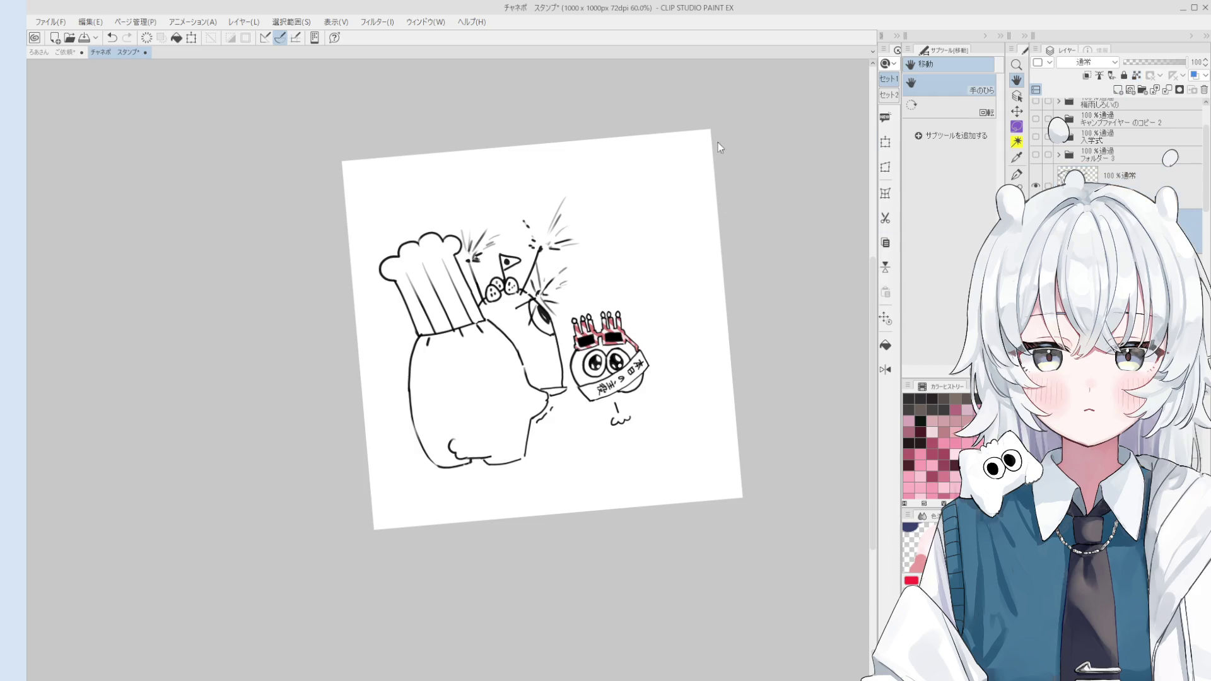
pyautogui.press('b')
pyautogui.moveTo(424, 398); pyautogui.dragTo(431, 437)
pyautogui.hotkey('ctrl', 'z')
pyautogui.moveTo(413, 390)
pyautogui.mouseDown()
pyautogui.moveTo(450, 454)
pyautogui.moveTo(512, 456)
pyautogui.mouseUp()
# Brush pale grey over the body and left of the chef hat, then start the left strawberry pink.
pyautogui.hotkey('ctrl', 'z')
pyautogui.hotkey('ctrl', 'z')
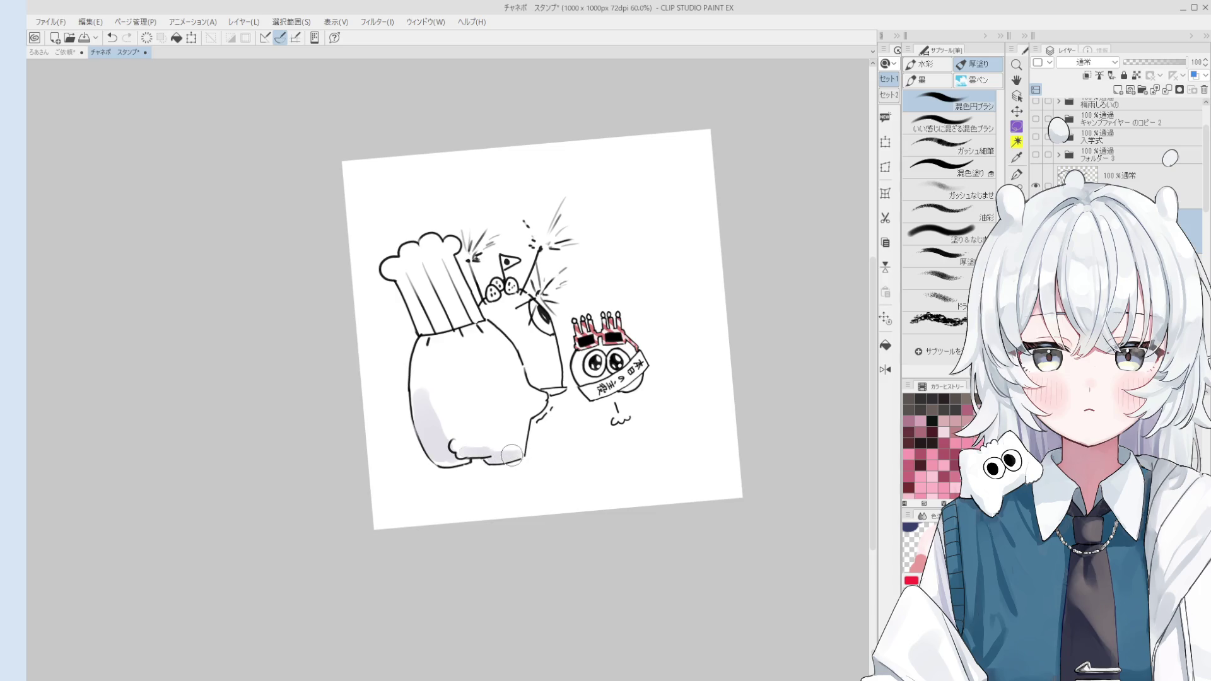
pyautogui.moveTo(461, 427)
pyautogui.mouseDown()
pyautogui.moveTo(426, 379)
pyautogui.moveTo(435, 397)
pyautogui.moveTo(473, 340)
pyautogui.moveTo(487, 348)
pyautogui.moveTo(473, 442)
pyautogui.moveTo(495, 410)
pyautogui.moveTo(482, 360)
pyautogui.moveTo(526, 414)
pyautogui.mouseUp()
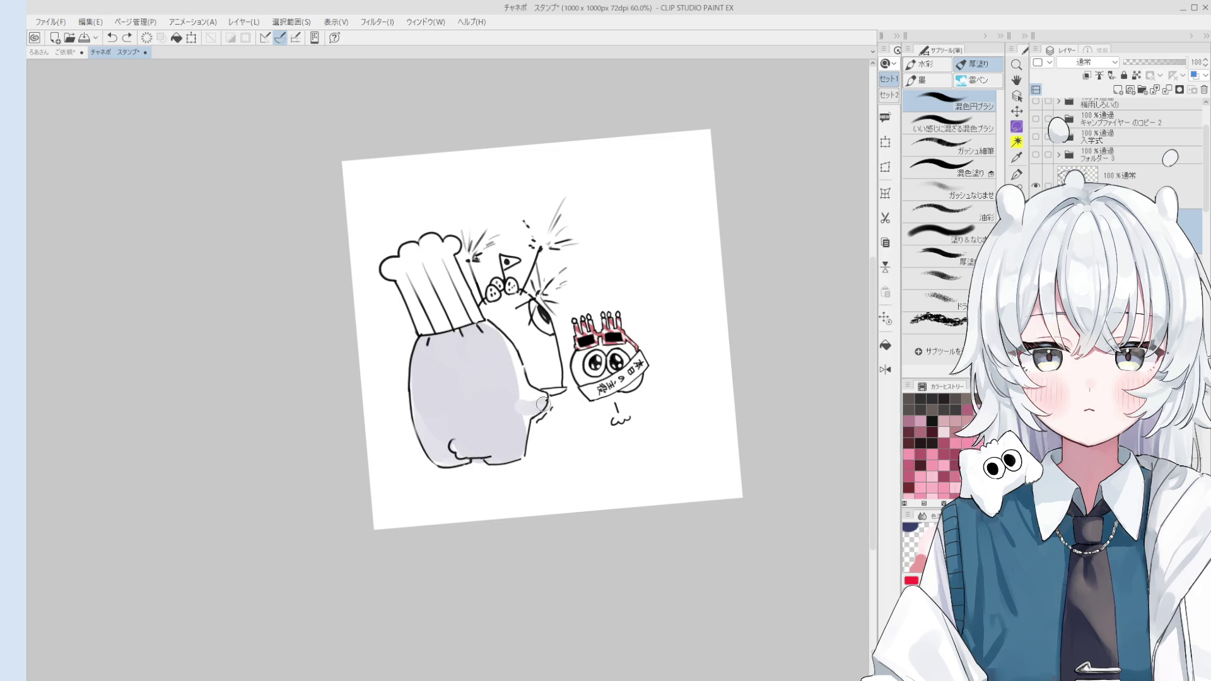
pyautogui.scroll(1, 526, 414)
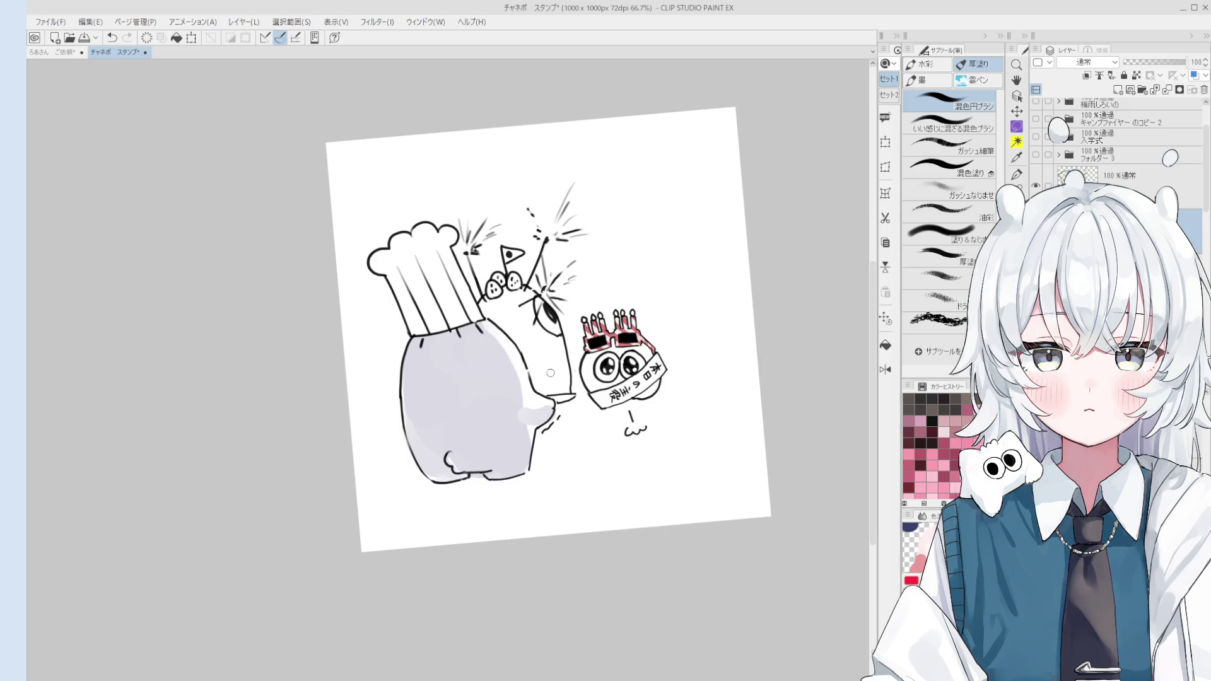
pyautogui.moveTo(491, 417); pyautogui.dragTo(517, 420)
pyautogui.moveTo(428, 258)
pyautogui.mouseDown()
pyautogui.moveTo(446, 315)
pyautogui.moveTo(473, 275)
pyautogui.moveTo(455, 255)
pyautogui.moveTo(426, 254)
pyautogui.moveTo(437, 251)
pyautogui.mouseUp()
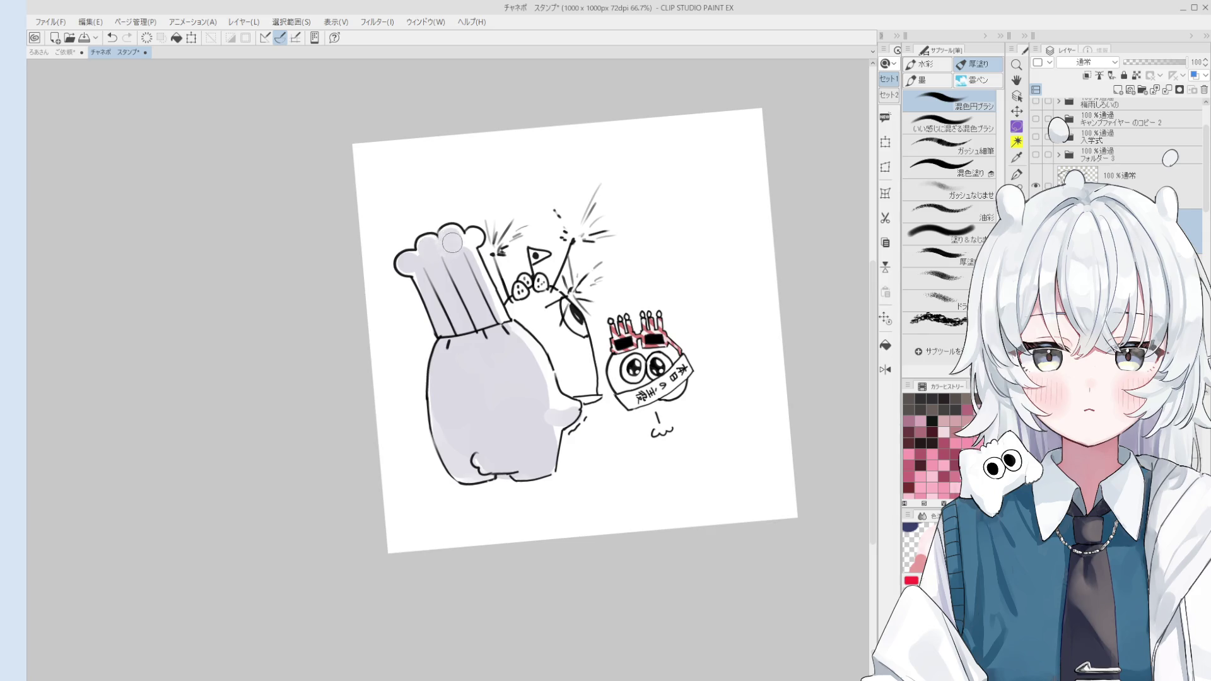
pyautogui.moveTo(538, 305)
pyautogui.mouseDown()
pyautogui.moveTo(522, 312)
pyautogui.moveTo(564, 376)
pyautogui.mouseUp()
pyautogui.scroll(-1, 564, 377)
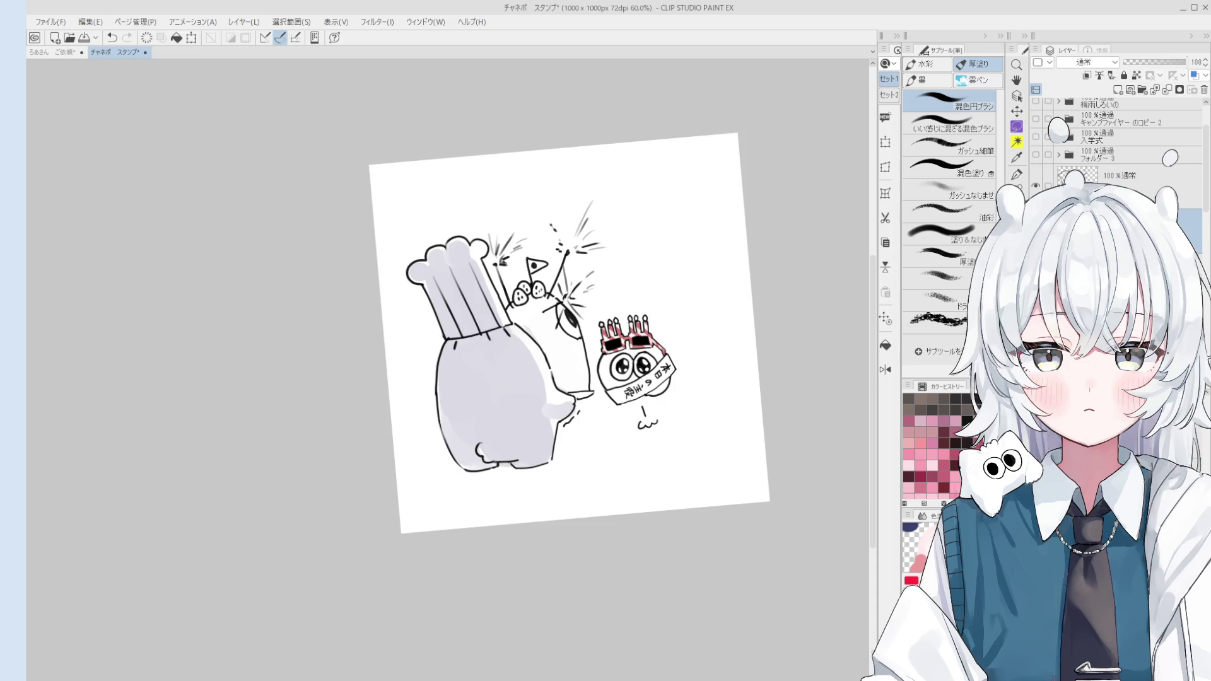
pyautogui.scroll(2, 483, 346)
pyautogui.scroll(2, 530, 343)
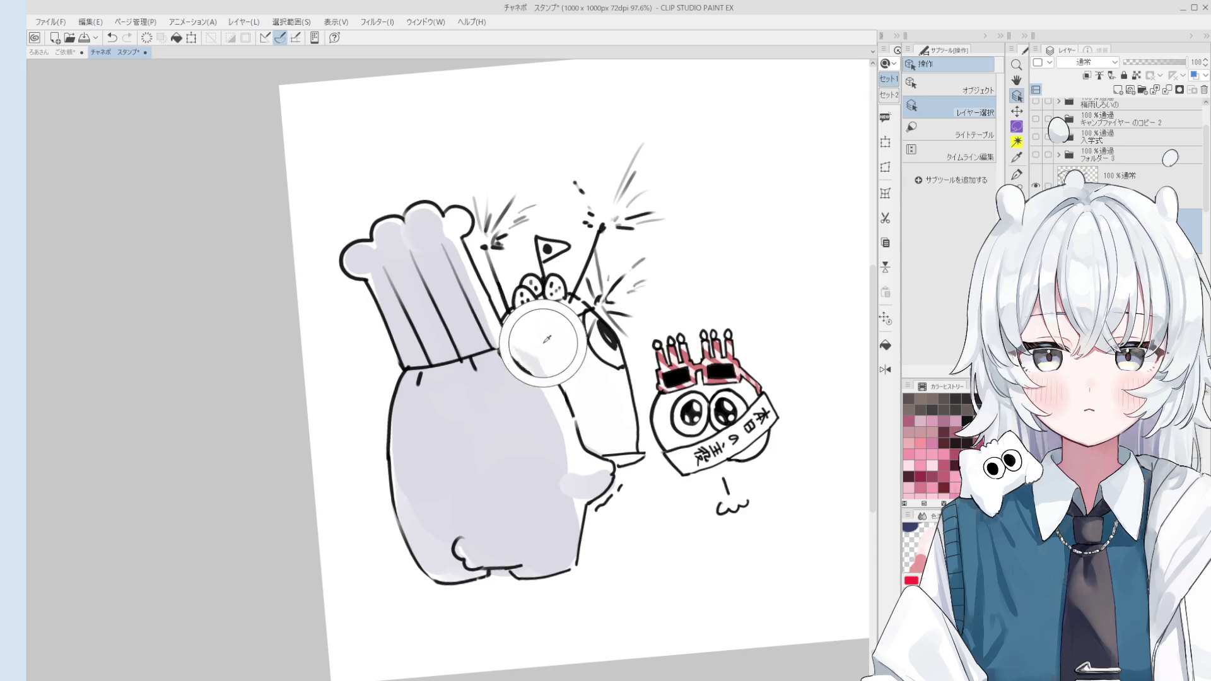
pyautogui.scroll(-1, 541, 343)
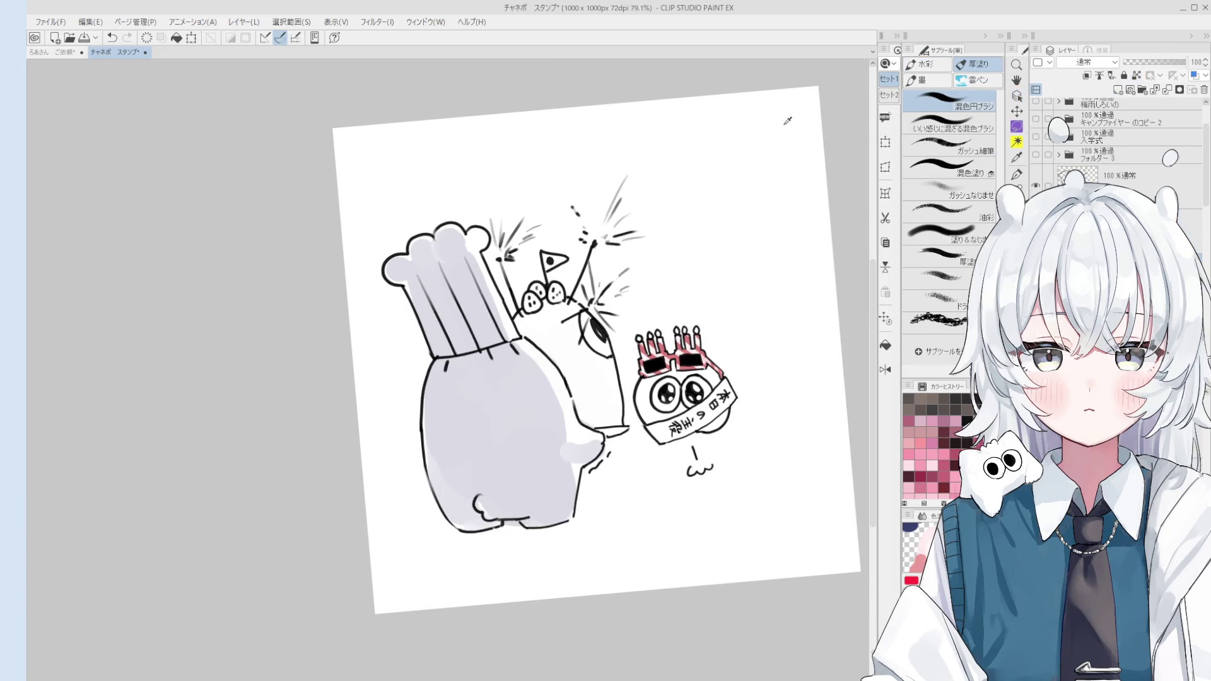
pyautogui.scroll(2, 733, 283)
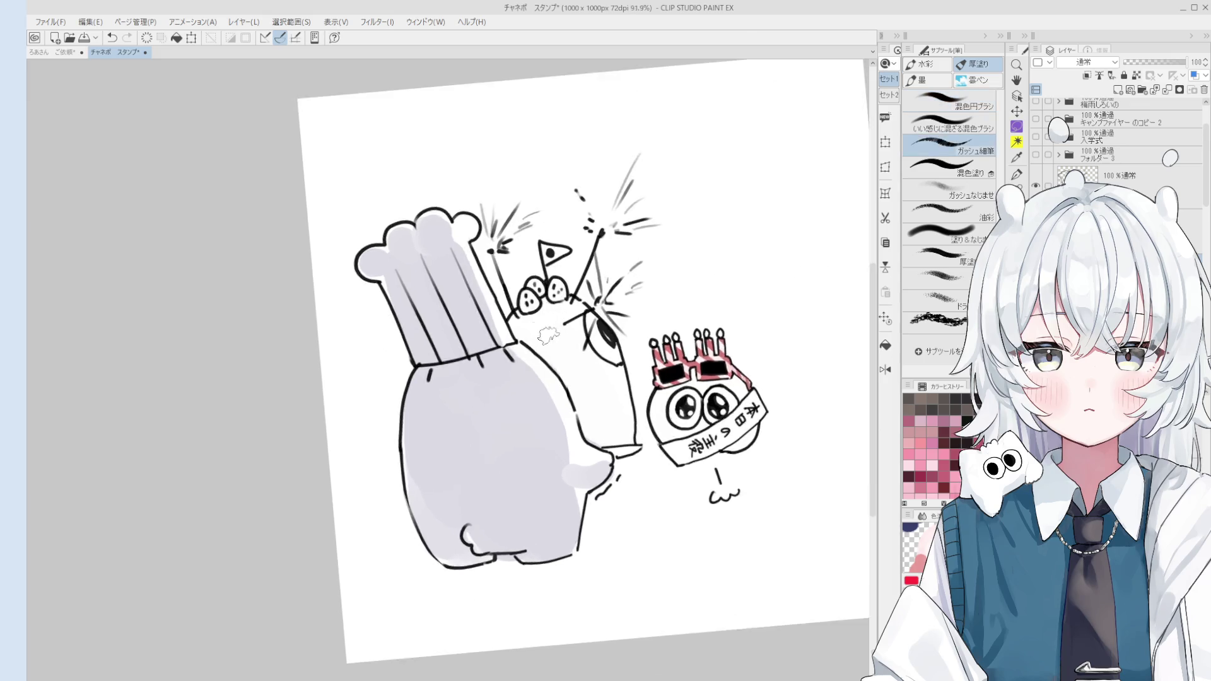
pyautogui.scroll(2, 524, 289)
pyautogui.moveTo(524, 289); pyautogui.dragTo(530, 298)
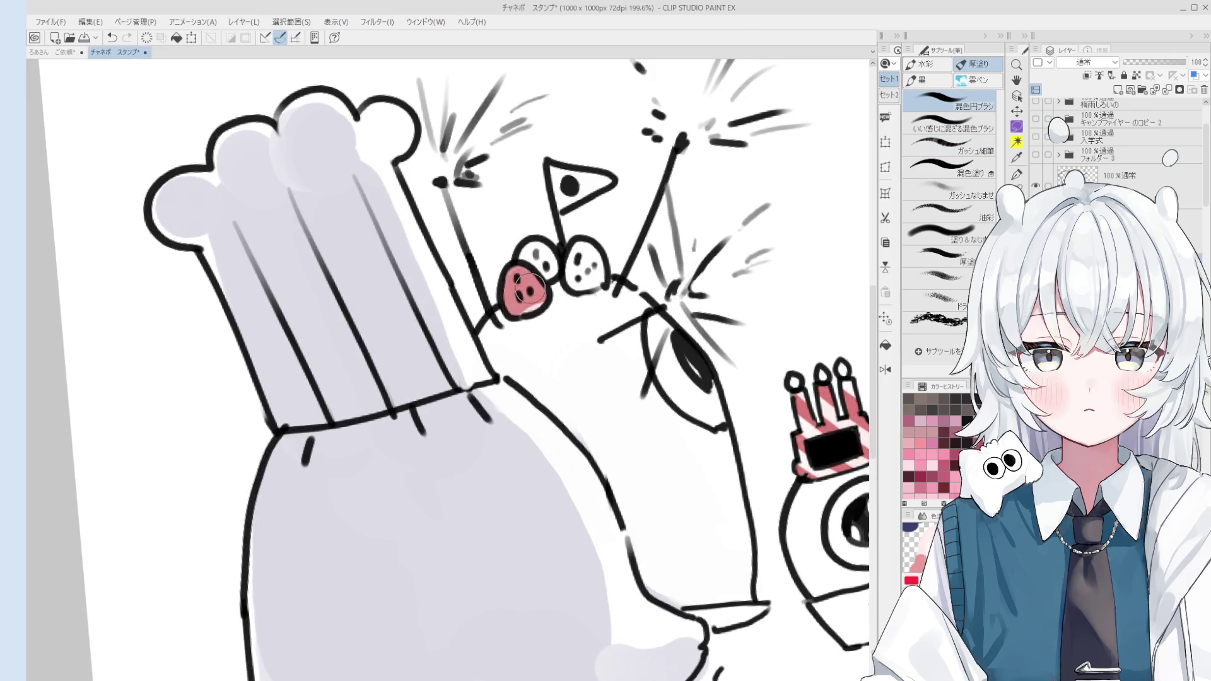
# Paint the remaining upper-left cherry pink on its layer.
pyautogui.press('o')
pyautogui.keyDown('ctrl'); pyautogui.keyDown('shift'); pyautogui.click(532, 304); pyautogui.keyUp('shift'); pyautogui.keyUp('ctrl')
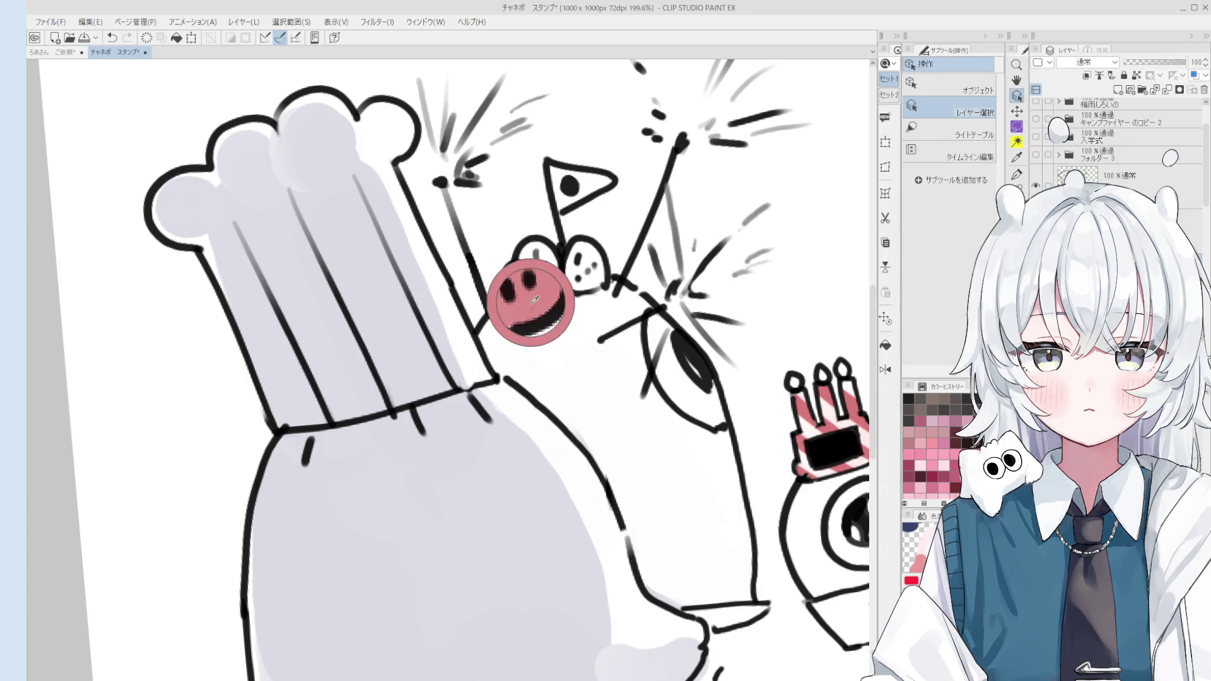
pyautogui.moveTo(539, 264); pyautogui.dragTo(591, 283)
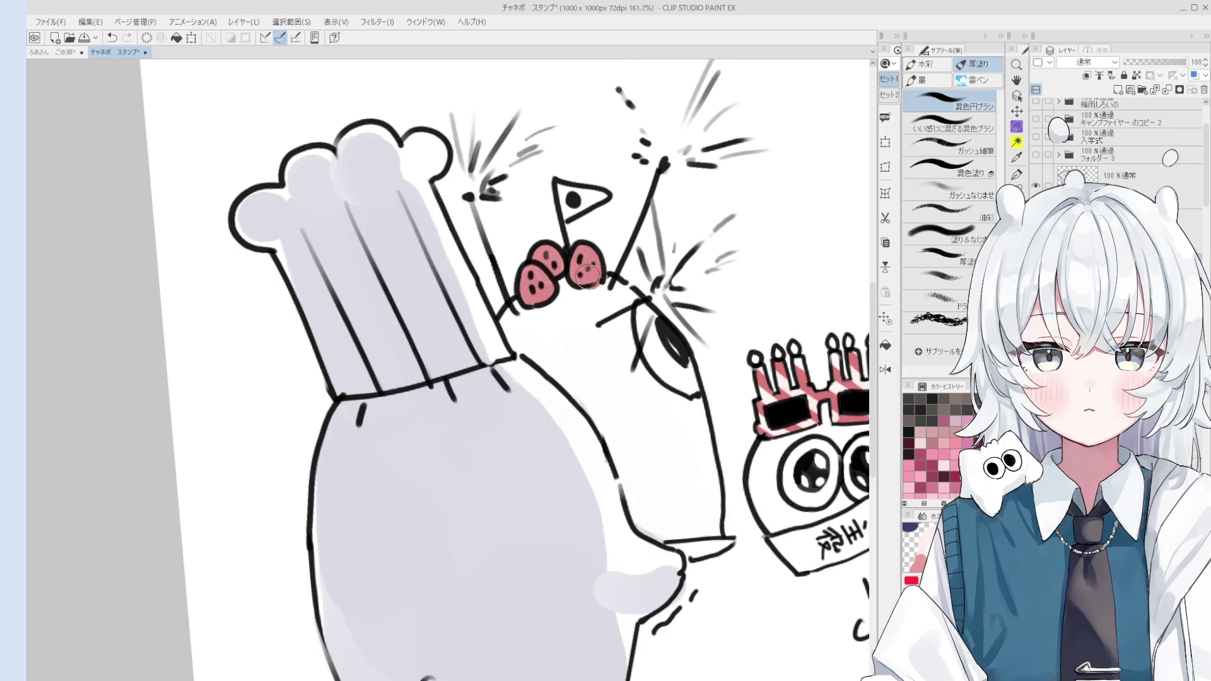
pyautogui.press('e')
pyautogui.scroll(-2, 593, 297)
pyautogui.scroll(-2, 644, 289)
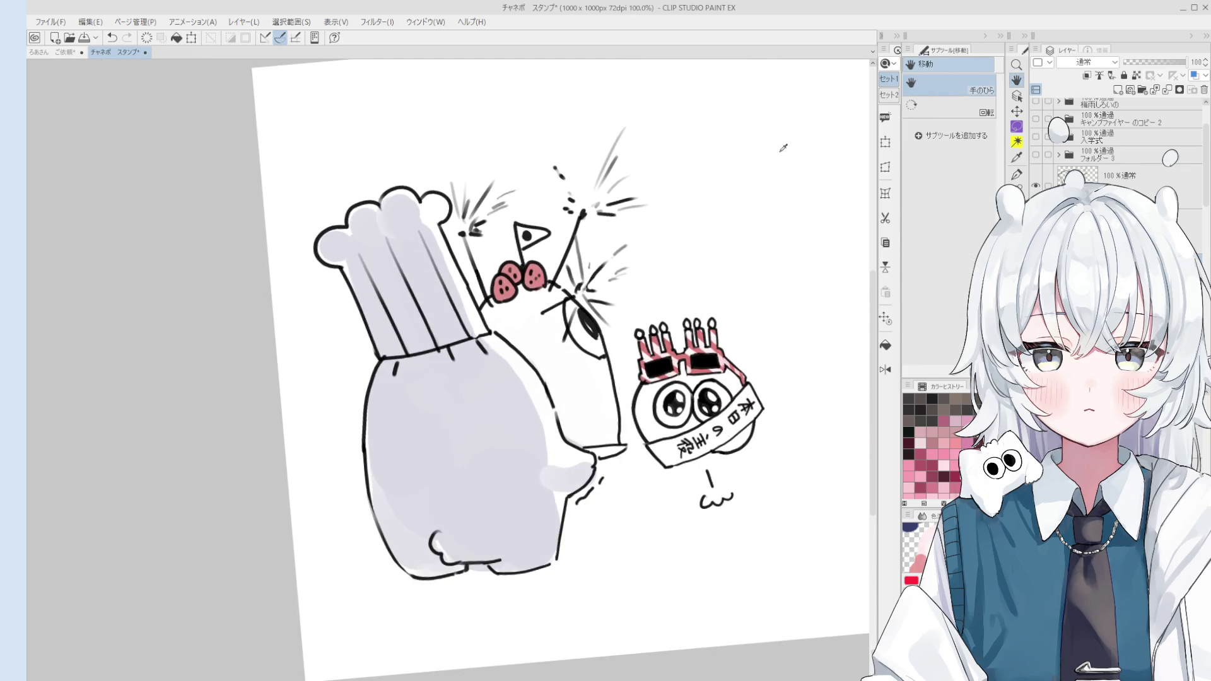
pyautogui.moveTo(684, 286); pyautogui.dragTo(593, 370)
# Shrink the brush and straighten the canvas rotation to review the drawing.
pyautogui.press('b')
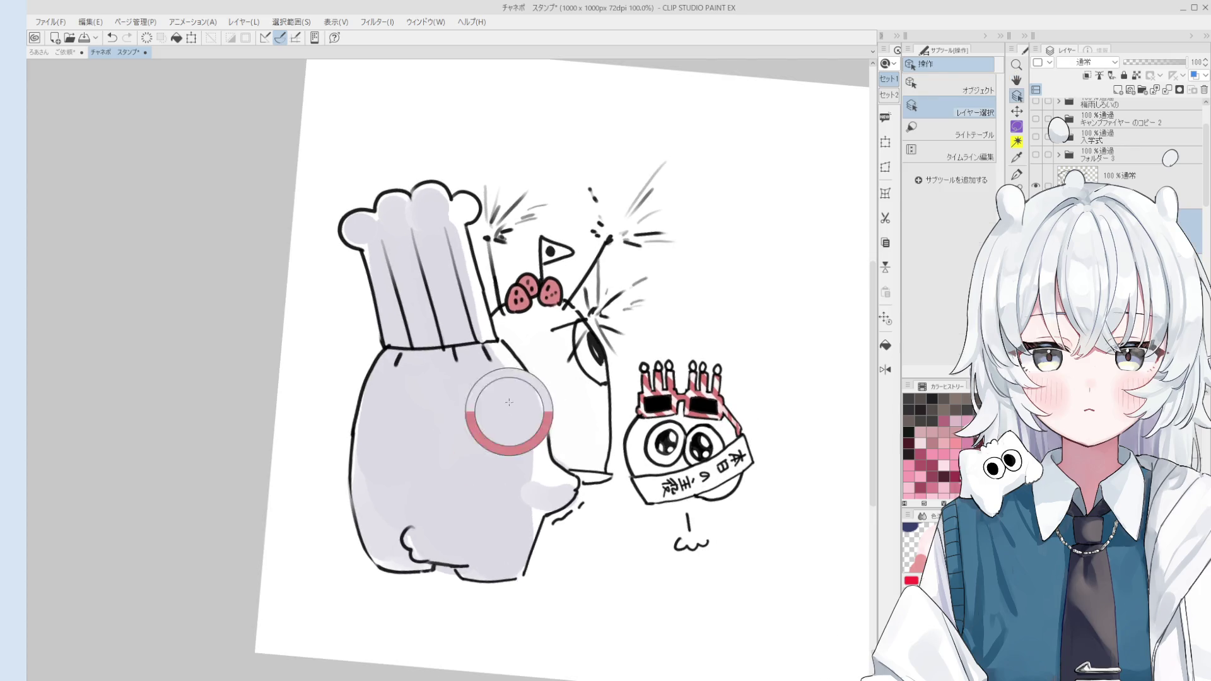
pyautogui.press('[')
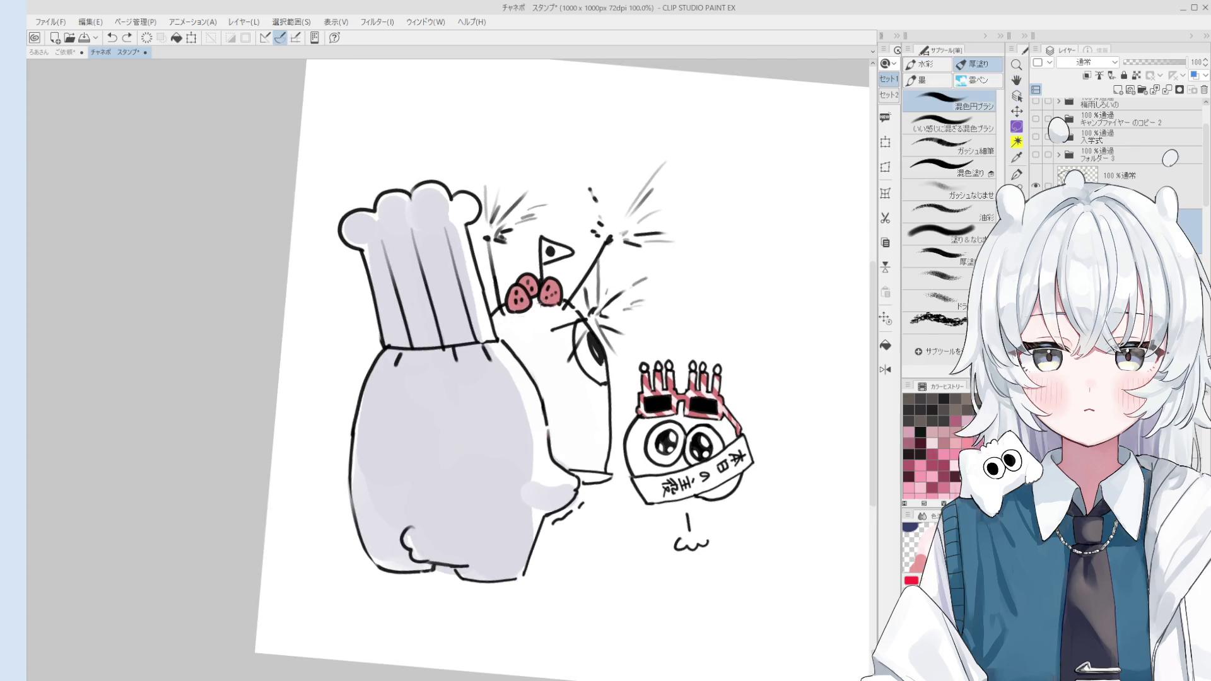
pyautogui.press('o')
pyautogui.press('b')
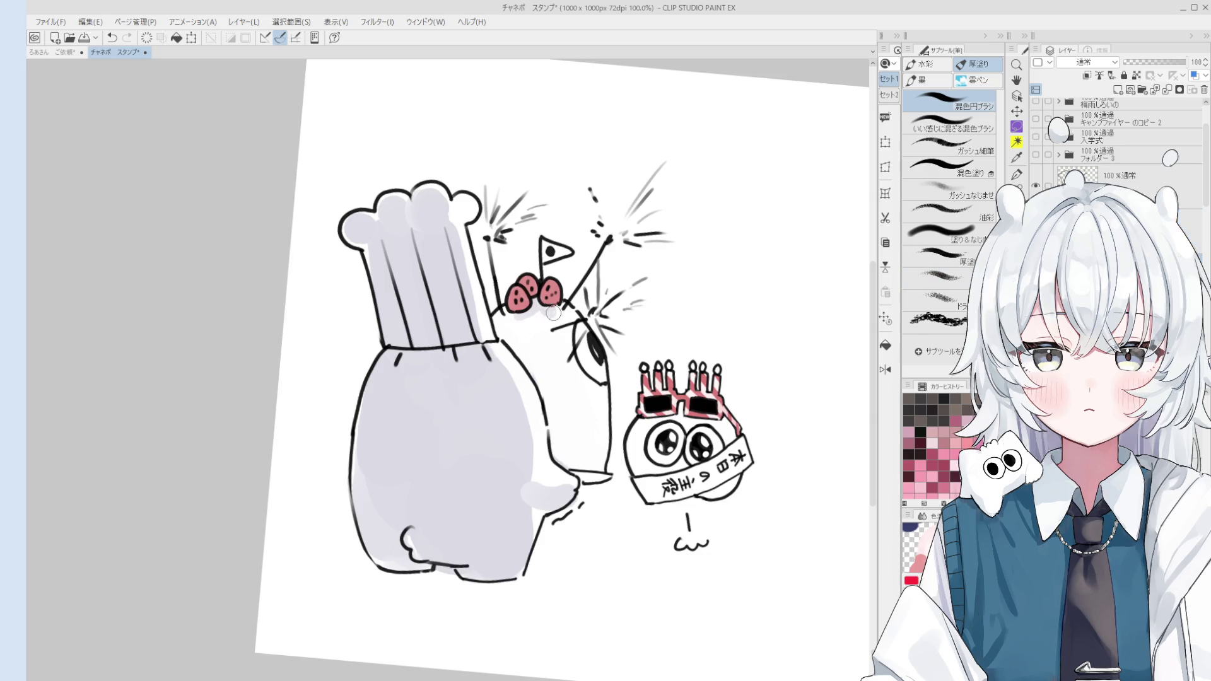
pyautogui.scroll(-2, 556, 306)
pyautogui.hotkey('ctrl', '@')
pyautogui.scroll(1, 569, 359)
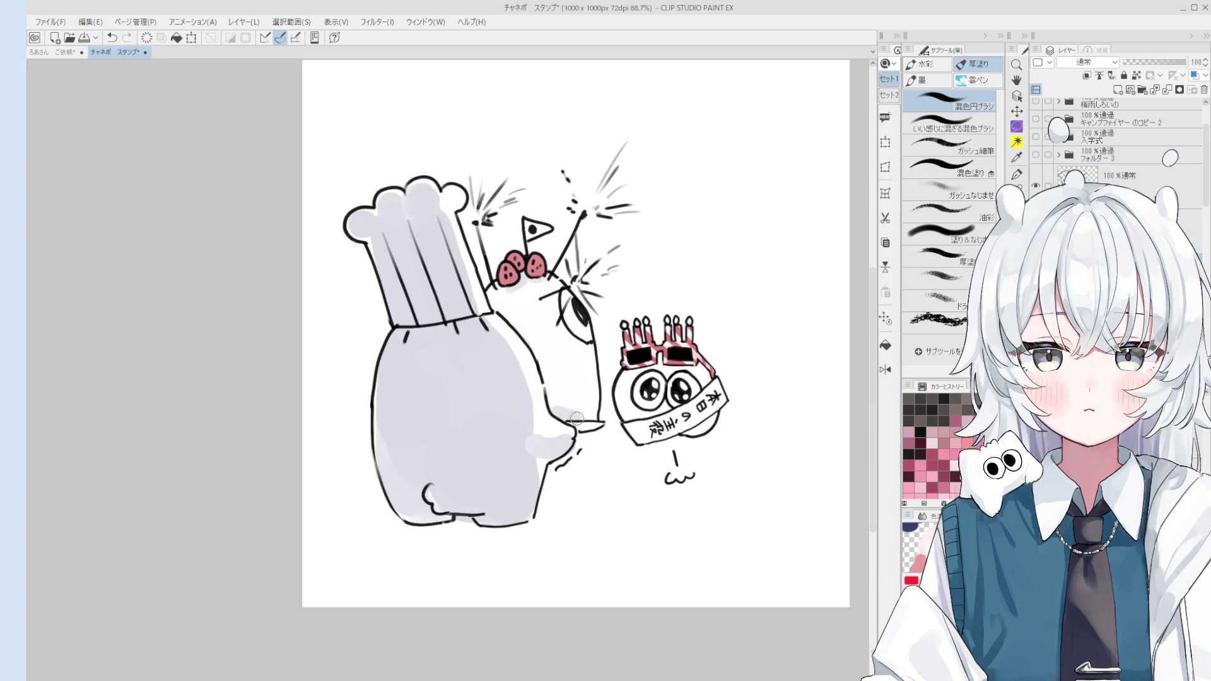
pyautogui.scroll(-1, 589, 419)
pyautogui.scroll(1, 597, 417)
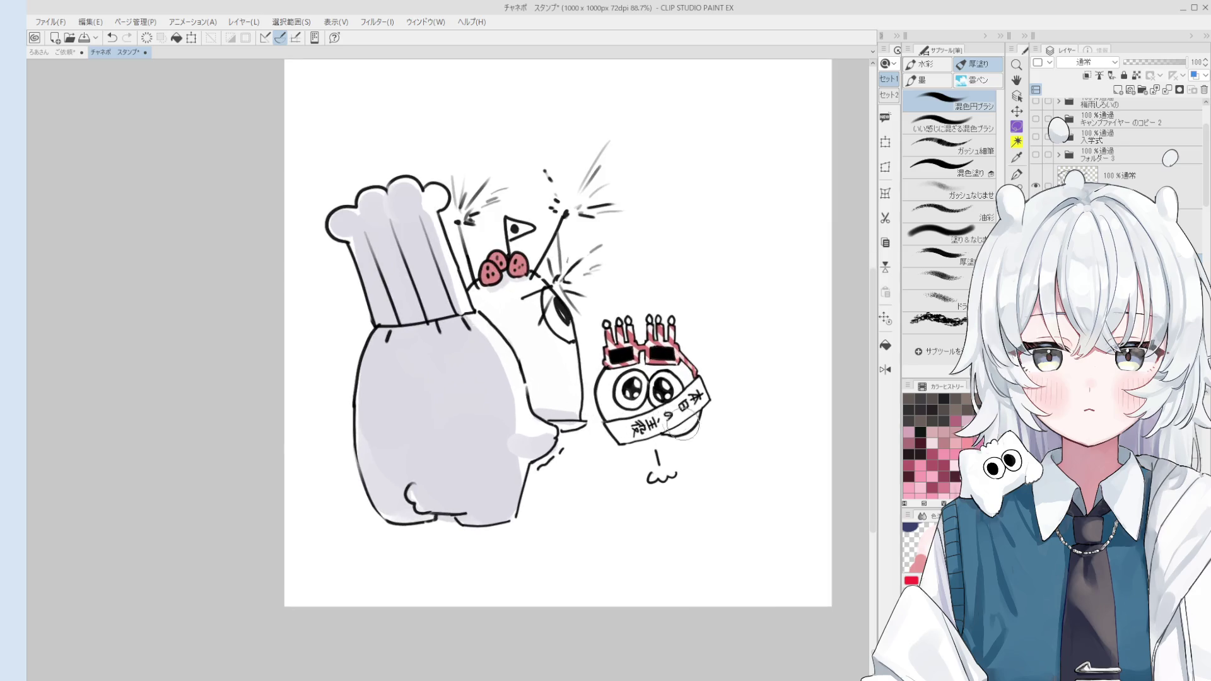
pyautogui.scroll(1, 682, 417)
pyautogui.scroll(1, 702, 379)
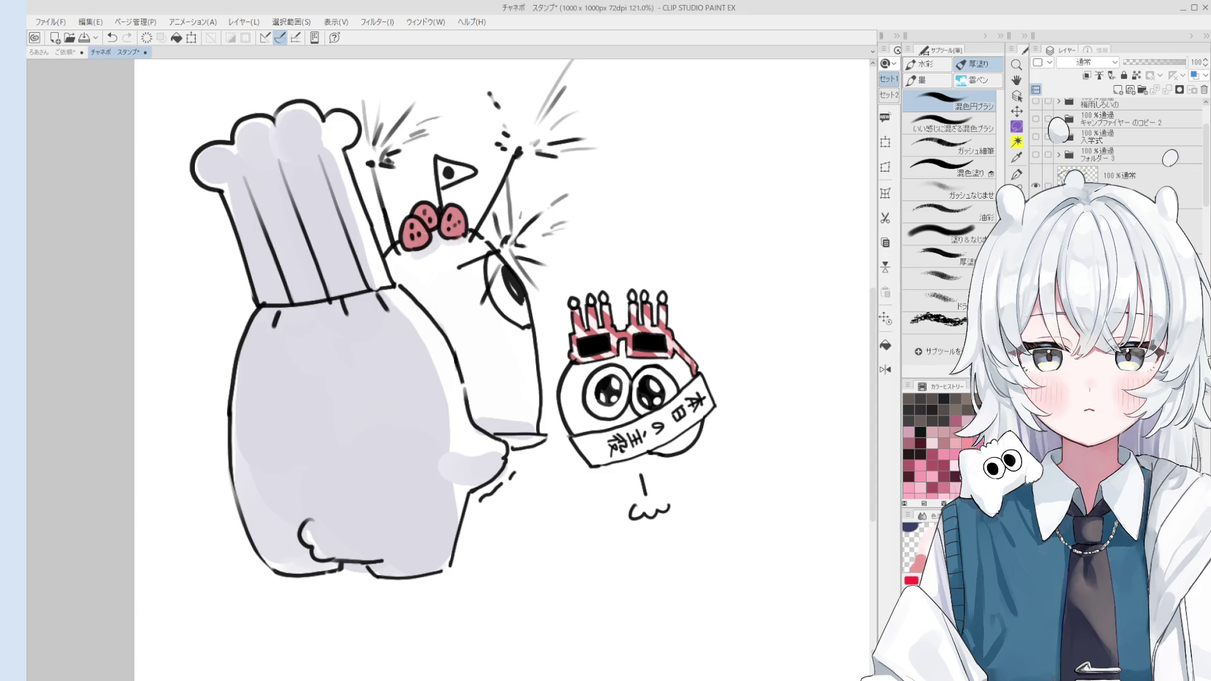
# Shade the candle-glasses blob's lower right grey and add pink shading to the creature's body.
pyautogui.moveTo(698, 431)
pyautogui.mouseDown()
pyautogui.moveTo(663, 450)
pyautogui.moveTo(680, 446)
pyautogui.mouseUp()
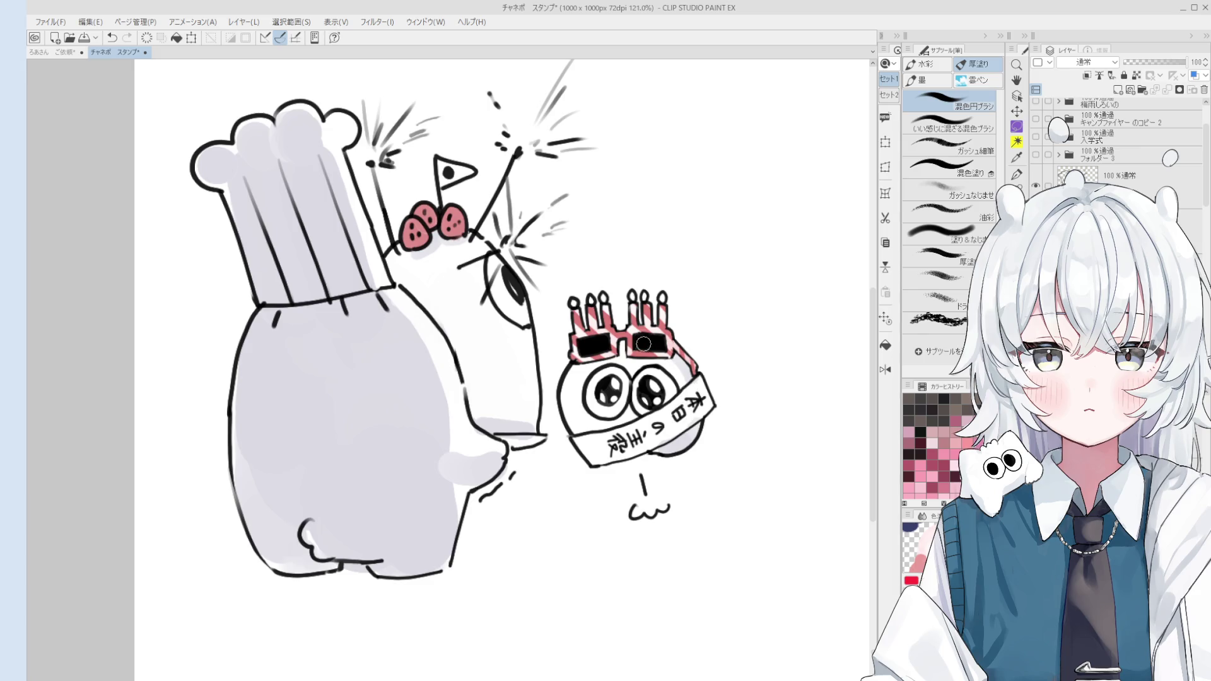
pyautogui.scroll(-3, 597, 357)
pyautogui.moveTo(598, 358); pyautogui.dragTo(678, 296)
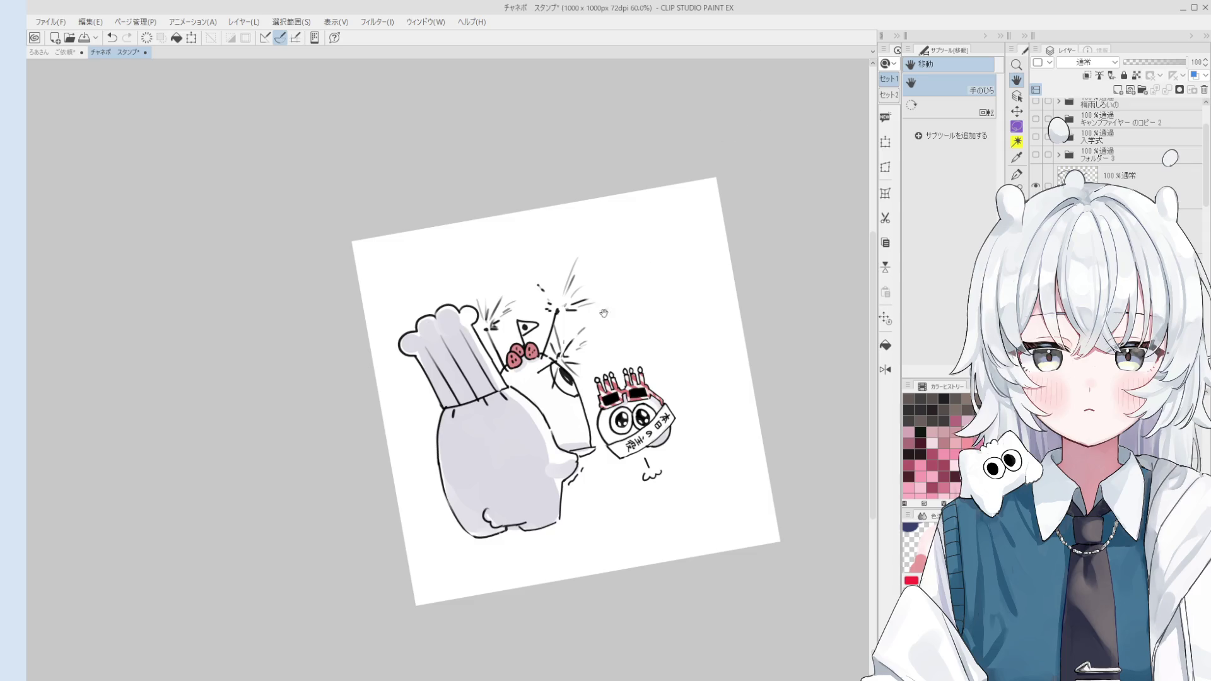
pyautogui.press('b')
pyautogui.moveTo(558, 478); pyautogui.dragTo(544, 515)
pyautogui.scroll(1, 575, 462)
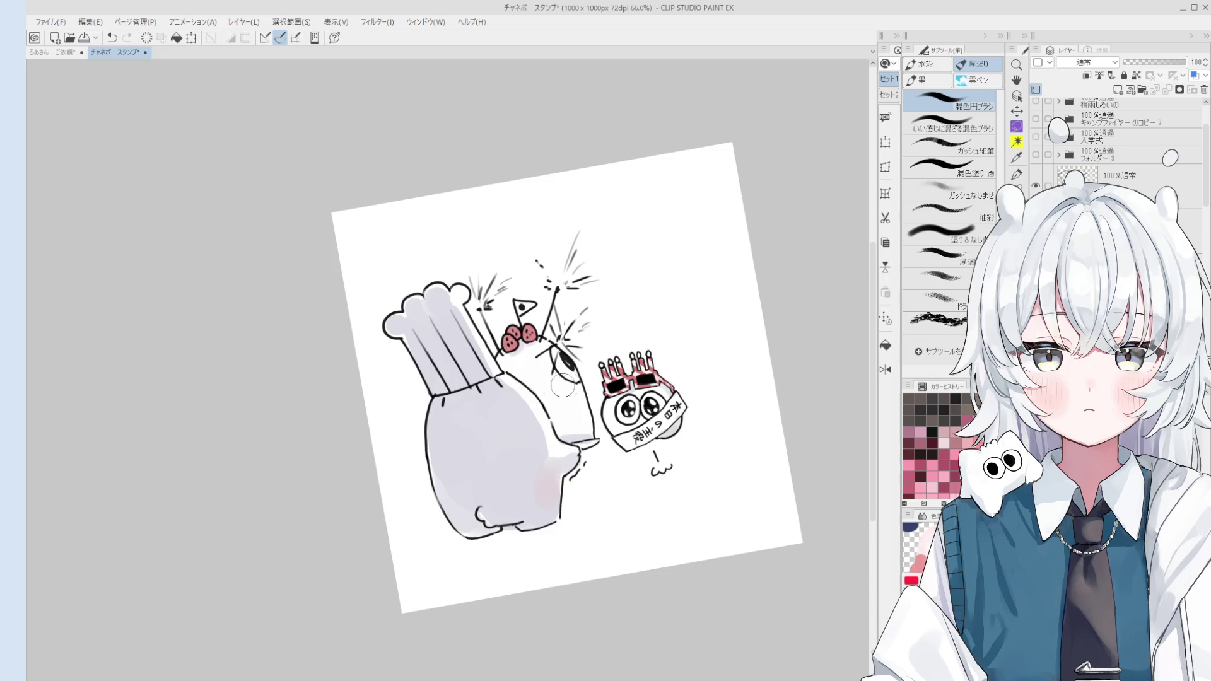
# Shade the right side of the chef hat pink and blend the pale area beside the hat edge.
pyautogui.moveTo(452, 301); pyautogui.dragTo(485, 371)
pyautogui.hotkey('ctrl', 'z')
pyautogui.moveTo(457, 313); pyautogui.dragTo(487, 374)
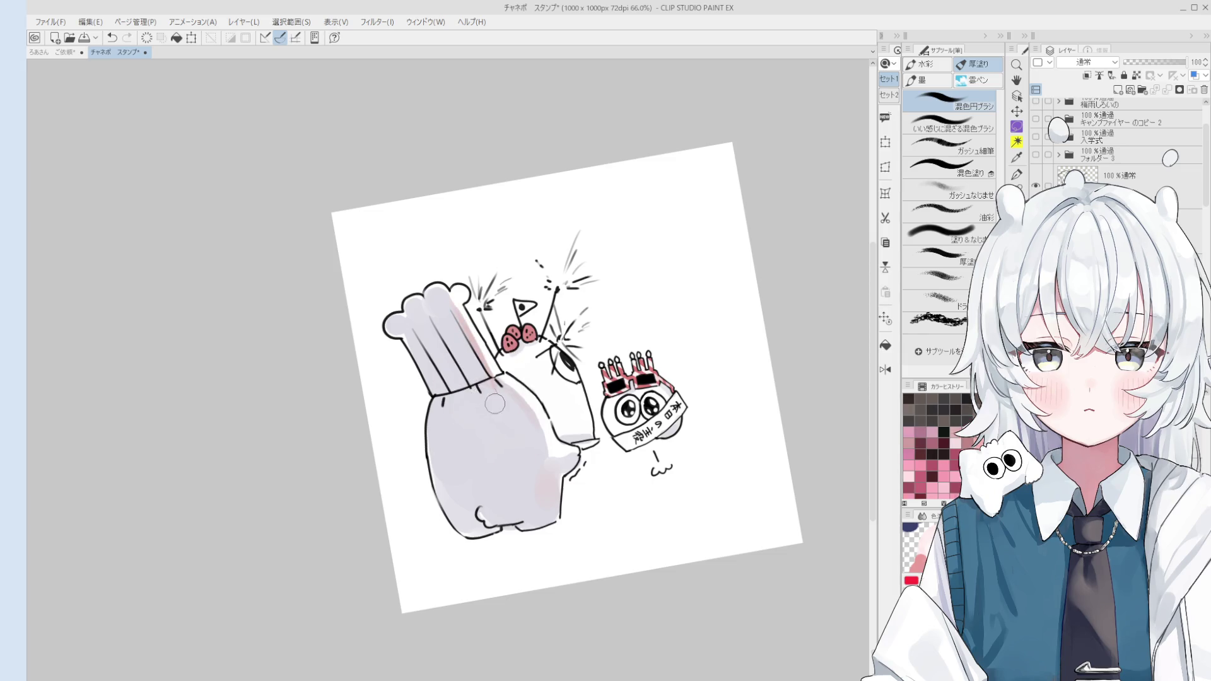
pyautogui.scroll(-2, 488, 397)
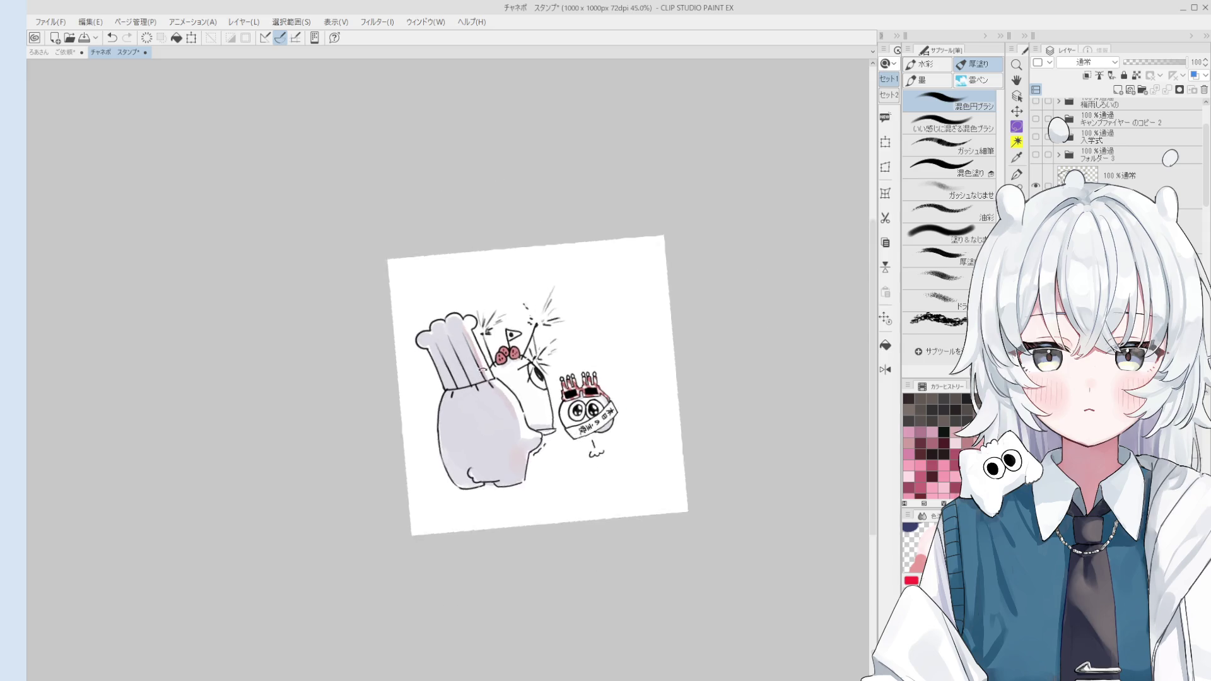
pyautogui.click(516, 433)
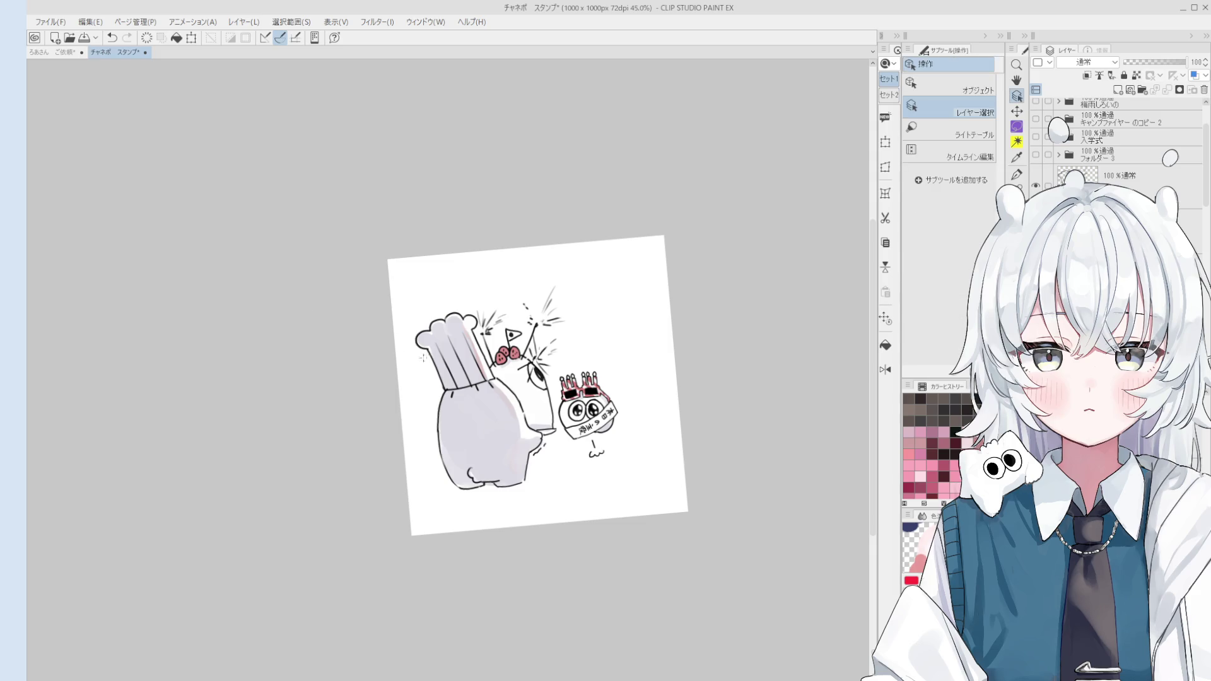
pyautogui.scroll(2, 437, 336)
pyautogui.scroll(3, 438, 339)
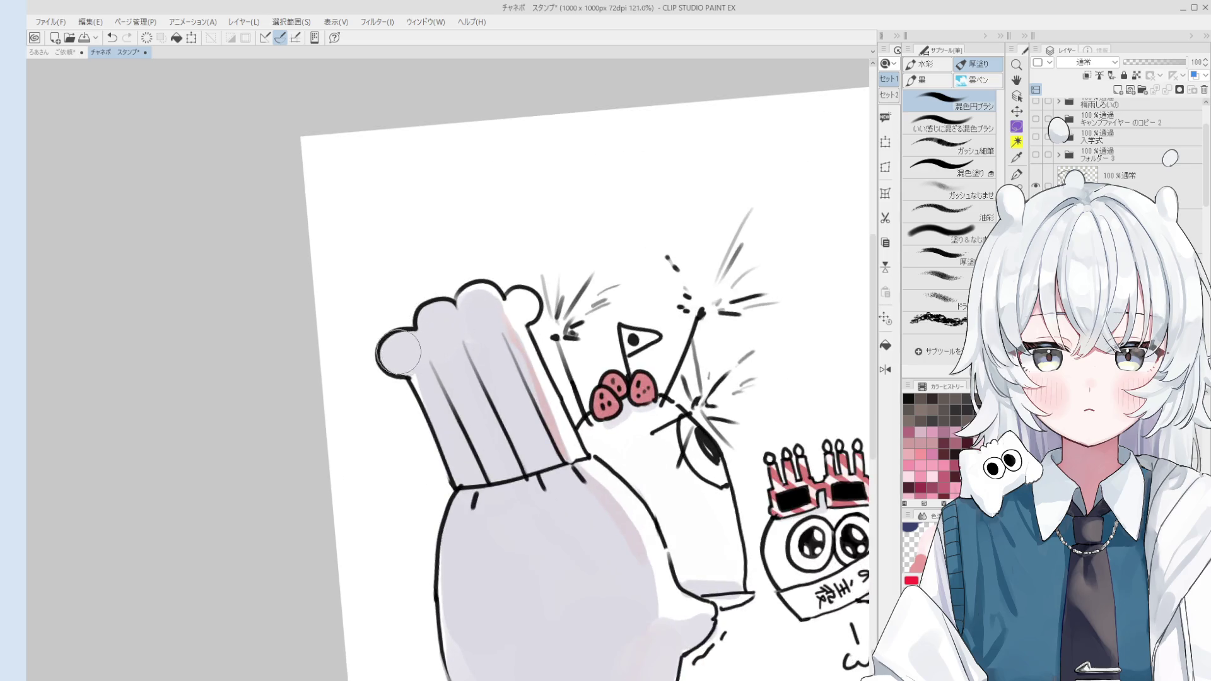
pyautogui.scroll(-3, 493, 379)
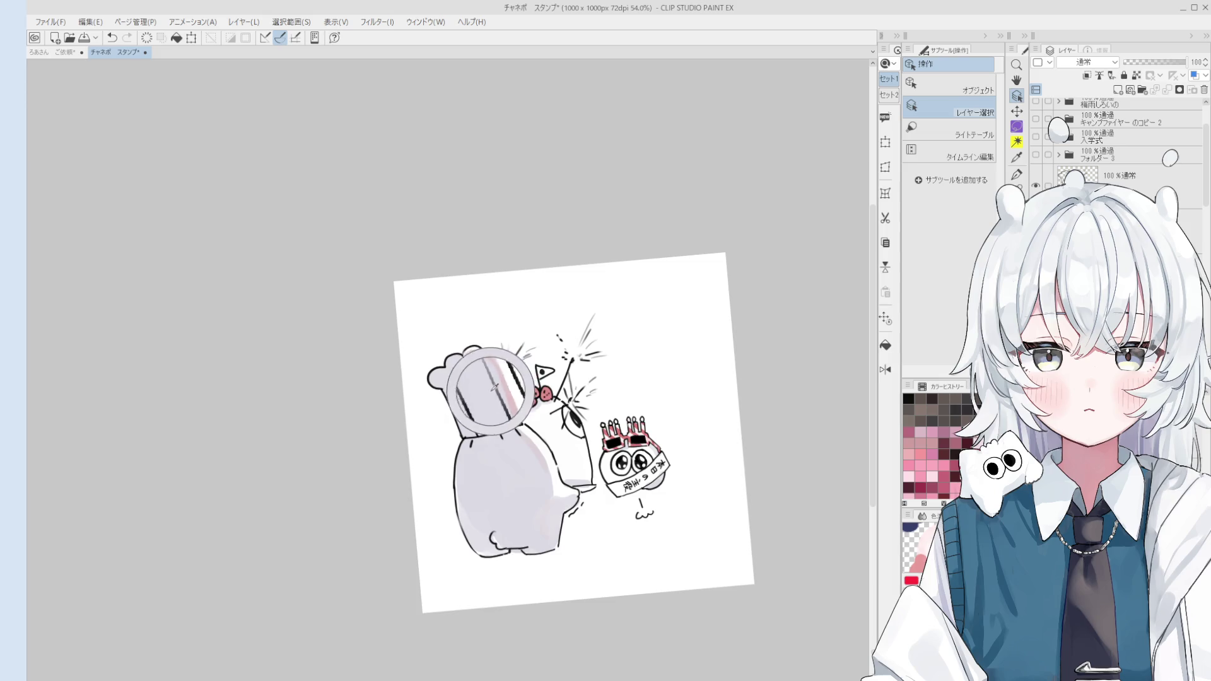
pyautogui.scroll(2, 499, 402)
pyautogui.scroll(1, 505, 422)
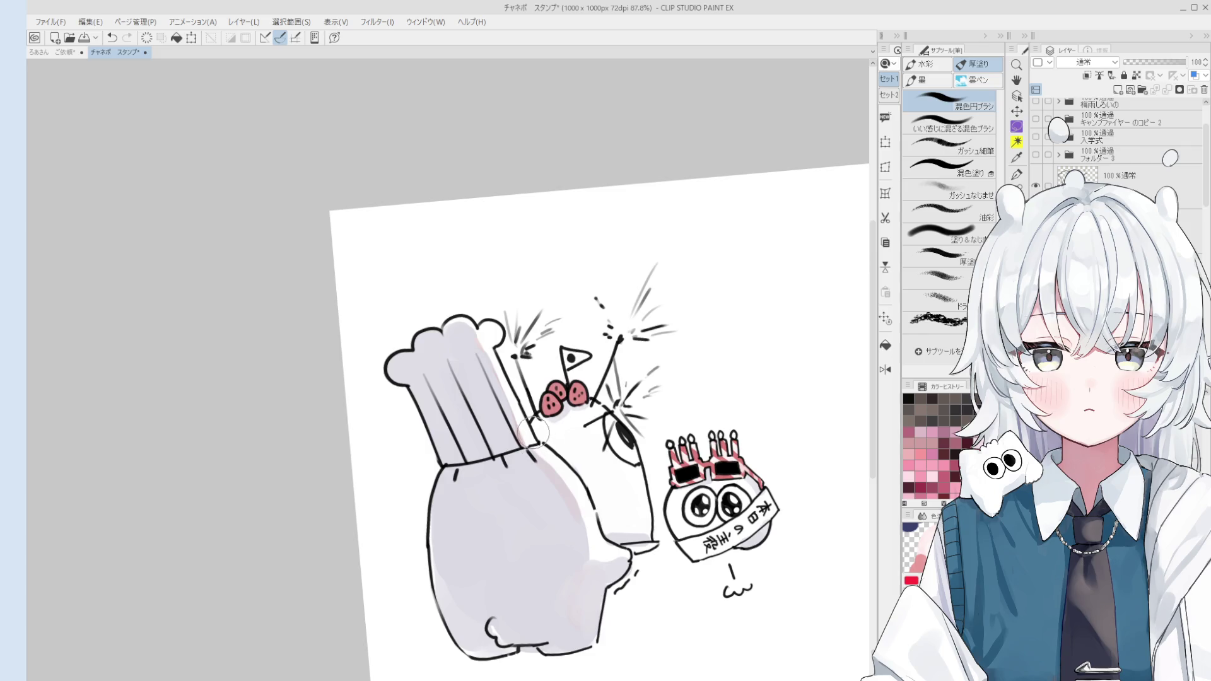
pyautogui.moveTo(530, 428); pyautogui.dragTo(526, 446)
# Soften the left cherry with light pink after picking its layer from the canvas.
pyautogui.hotkey('ctrl', 'alt', '0')
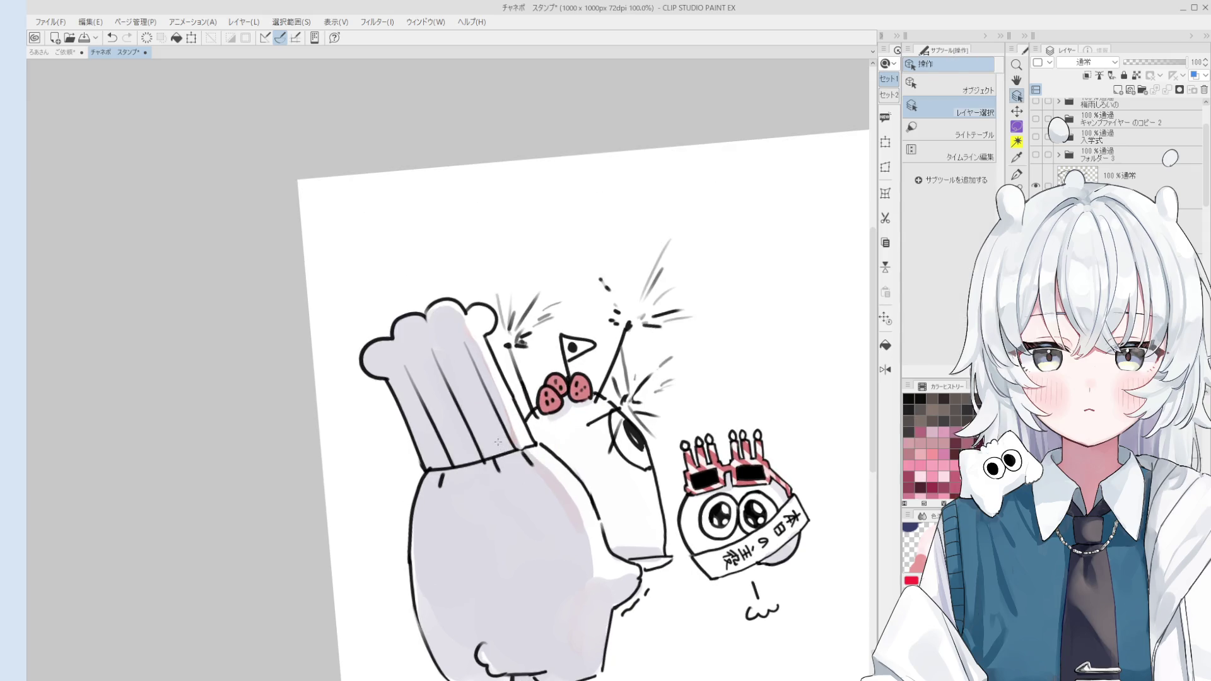
pyautogui.press('b')
pyautogui.scroll(-1, 527, 472)
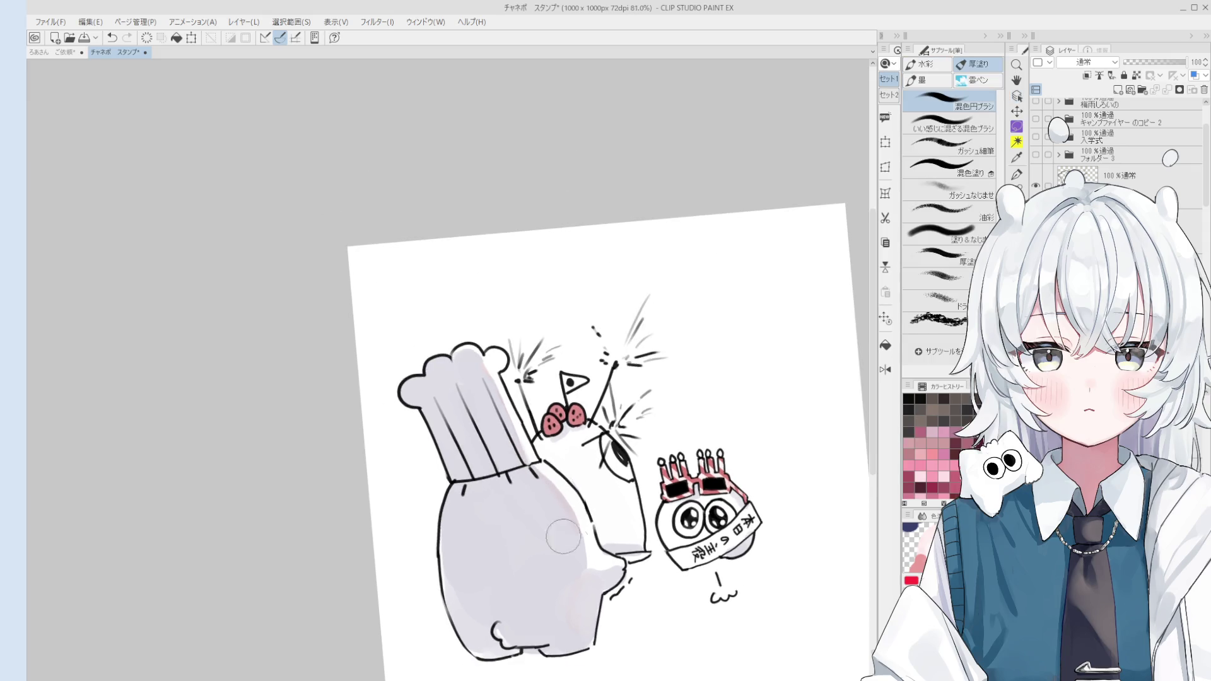
pyautogui.scroll(-1, 577, 560)
pyautogui.scroll(-1, 615, 563)
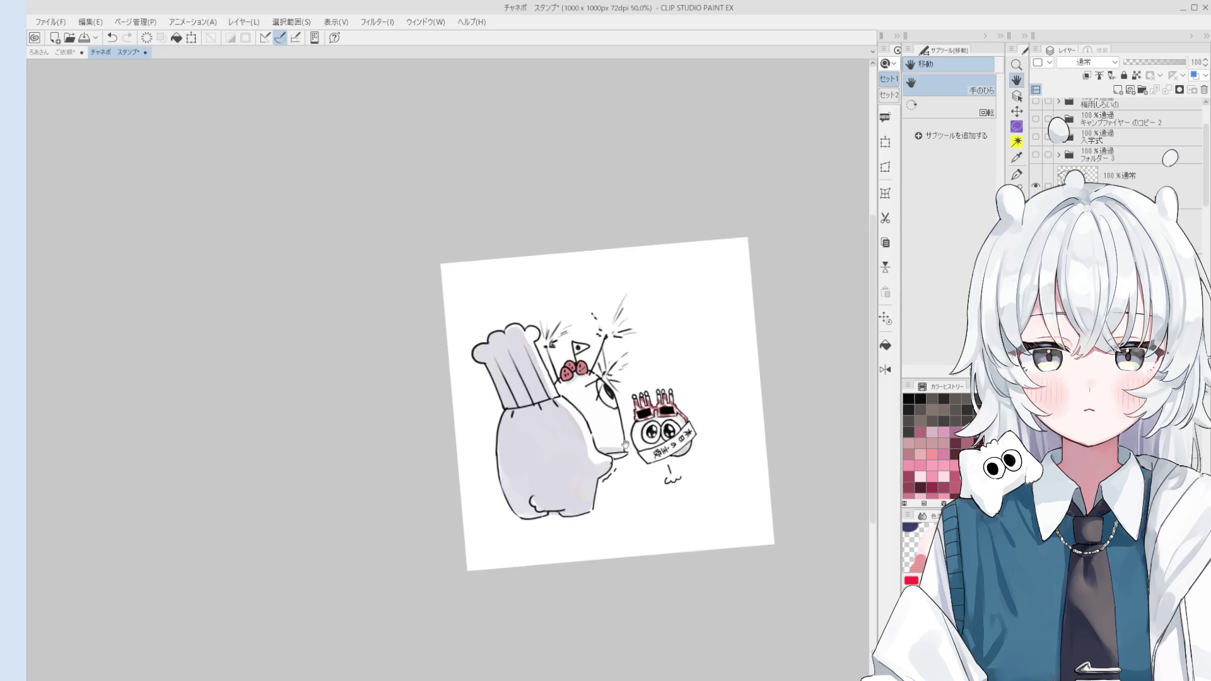
pyautogui.scroll(2, 565, 401)
pyautogui.scroll(3, 565, 401)
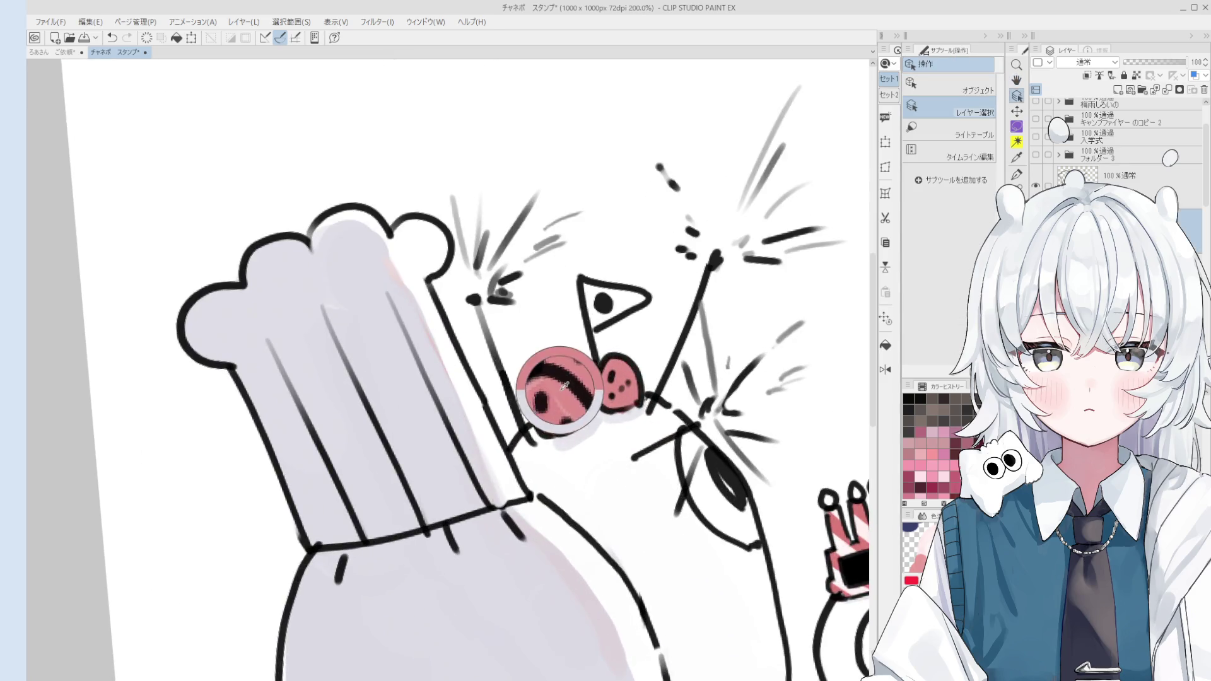
pyautogui.press('b')
pyautogui.scroll(-3, 586, 387)
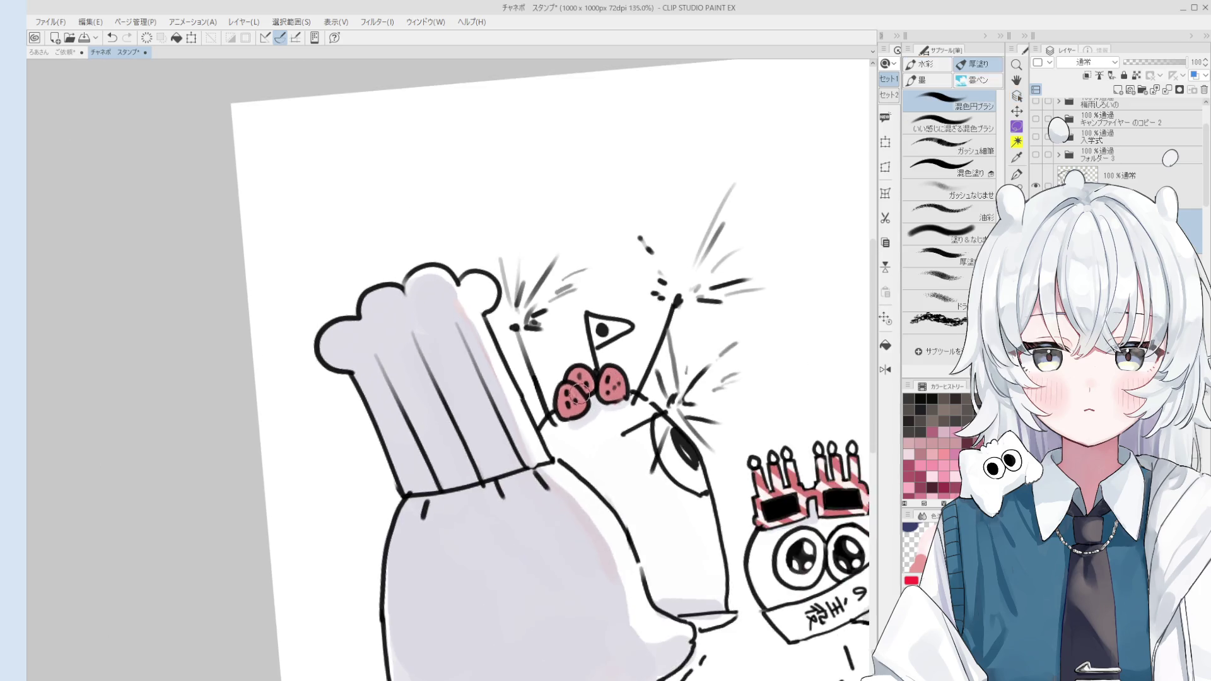
pyautogui.scroll(2, 573, 398)
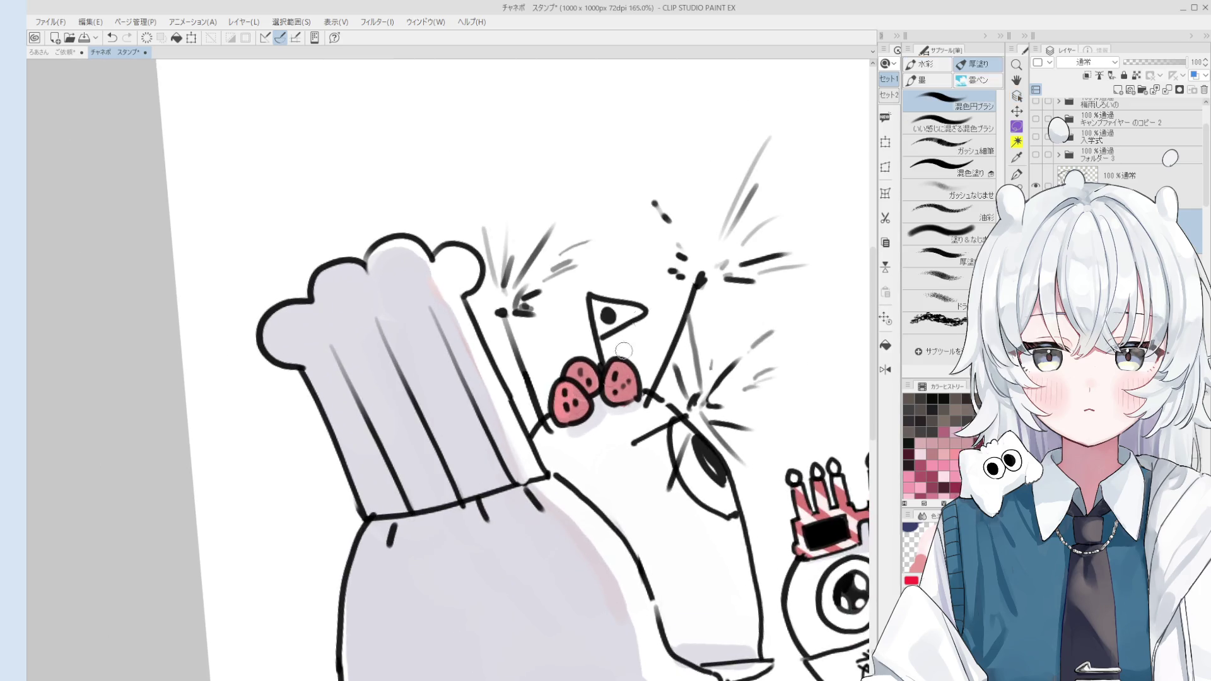
pyautogui.moveTo(556, 411); pyautogui.dragTo(573, 383)
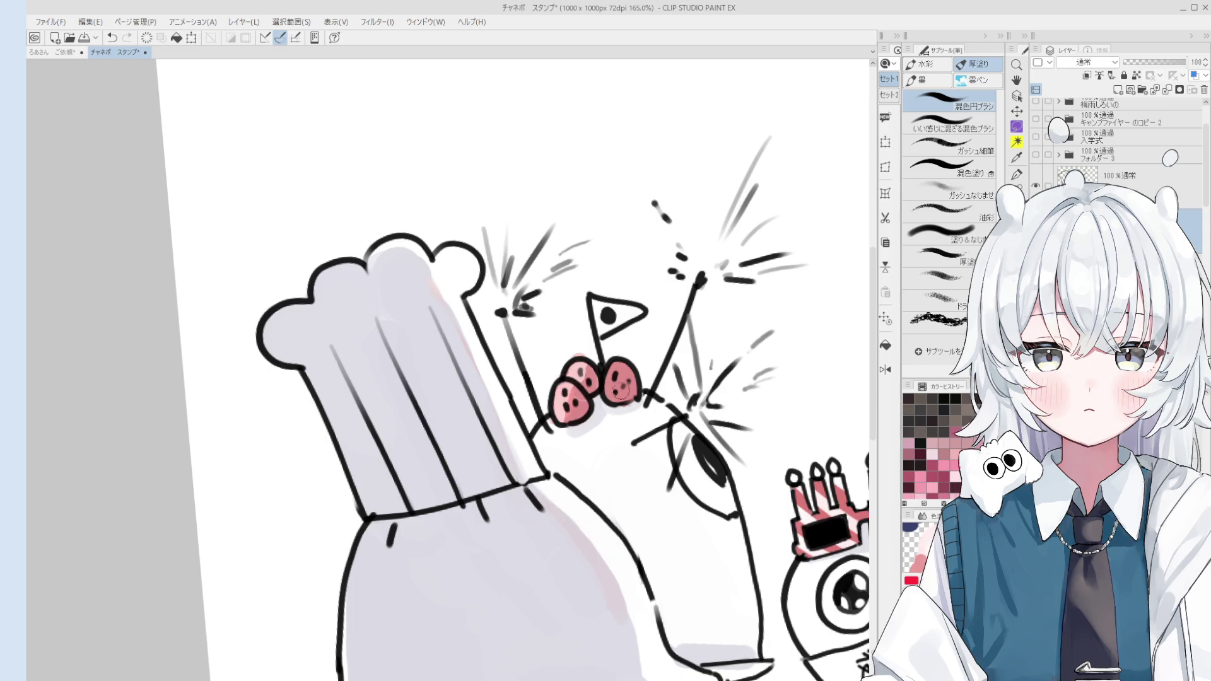
pyautogui.scroll(-3, 622, 418)
pyautogui.scroll(-1, 621, 419)
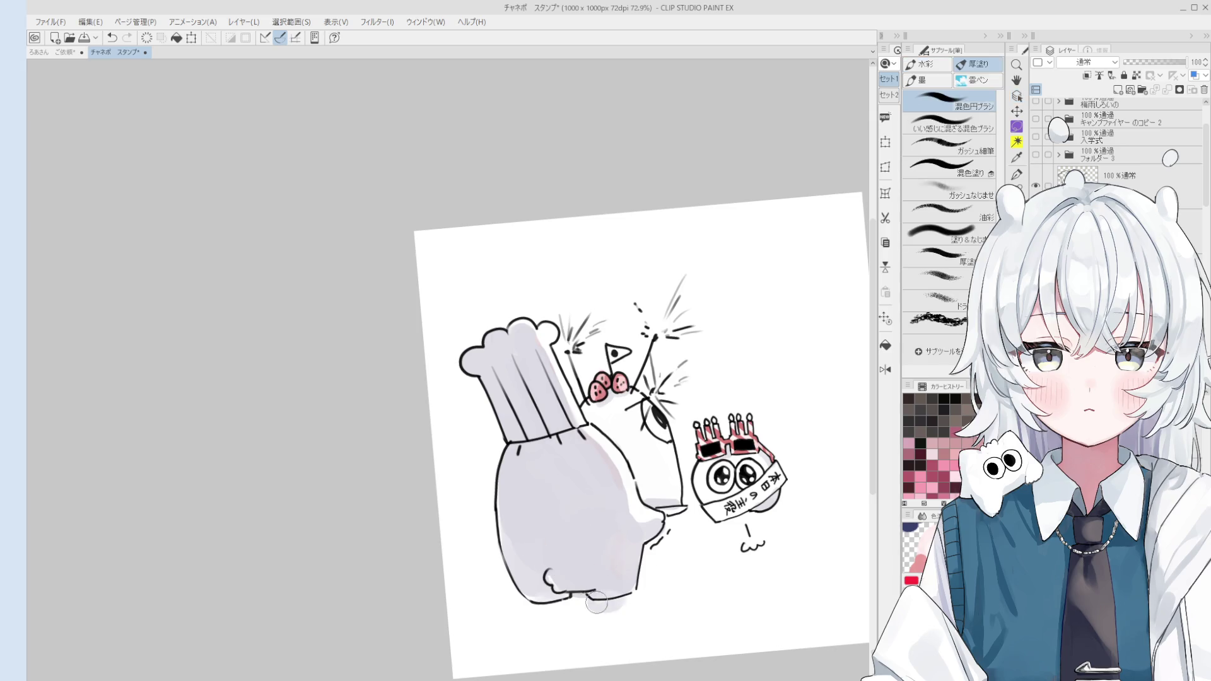
# Paint faint grey ground shadows under the feet of both characters, redoing a stroke.
pyautogui.moveTo(597, 604); pyautogui.dragTo(520, 612)
pyautogui.moveTo(574, 604); pyautogui.dragTo(610, 602)
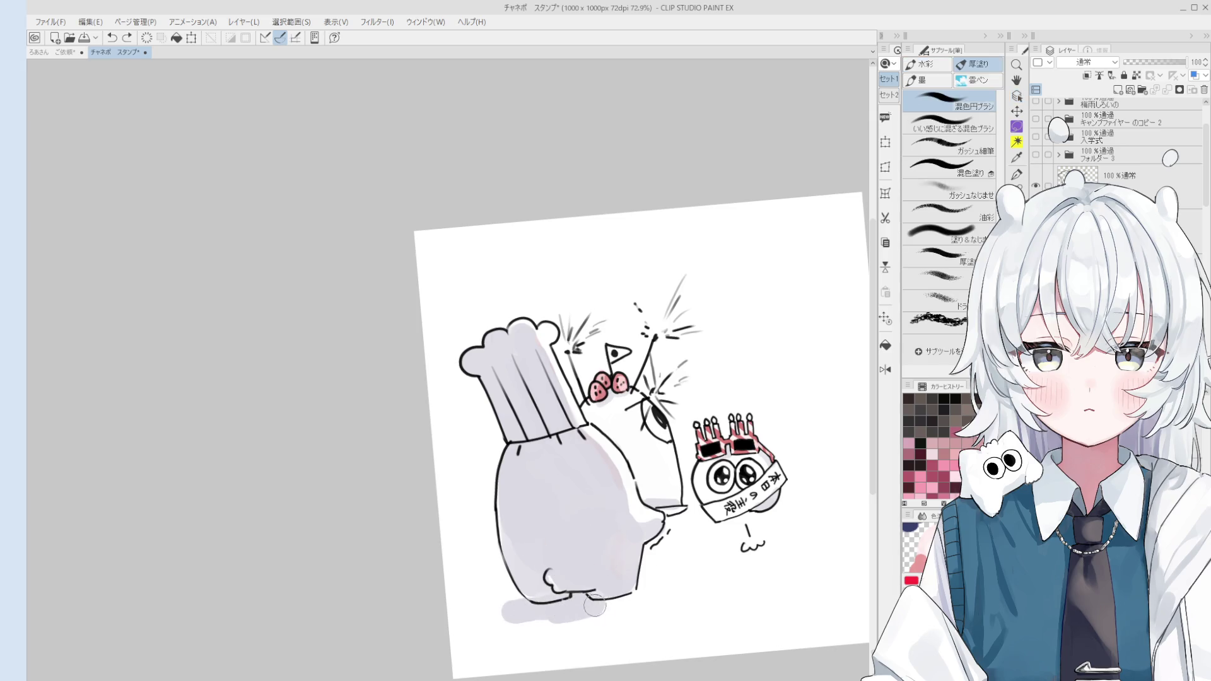
pyautogui.hotkey('ctrl', 'z')
pyautogui.hotkey('ctrl', 'z')
pyautogui.moveTo(724, 548); pyautogui.dragTo(776, 542)
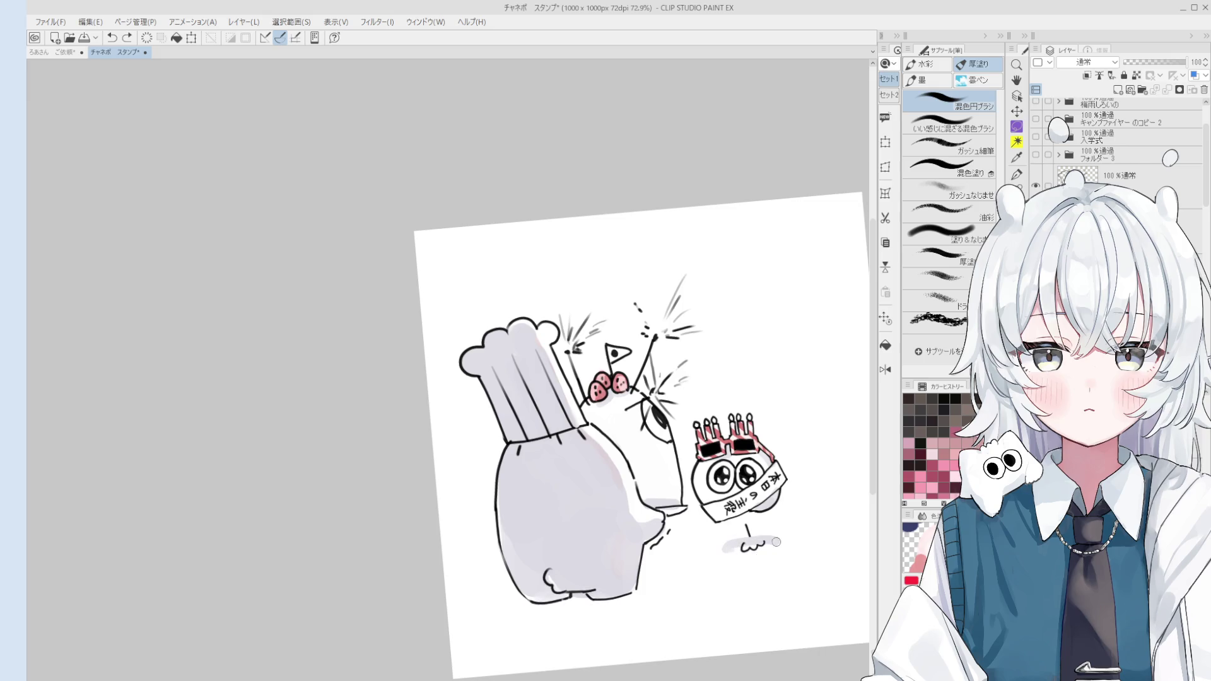
pyautogui.scroll(-2, 749, 559)
pyautogui.scroll(-1, 772, 555)
pyautogui.scroll(1, 774, 551)
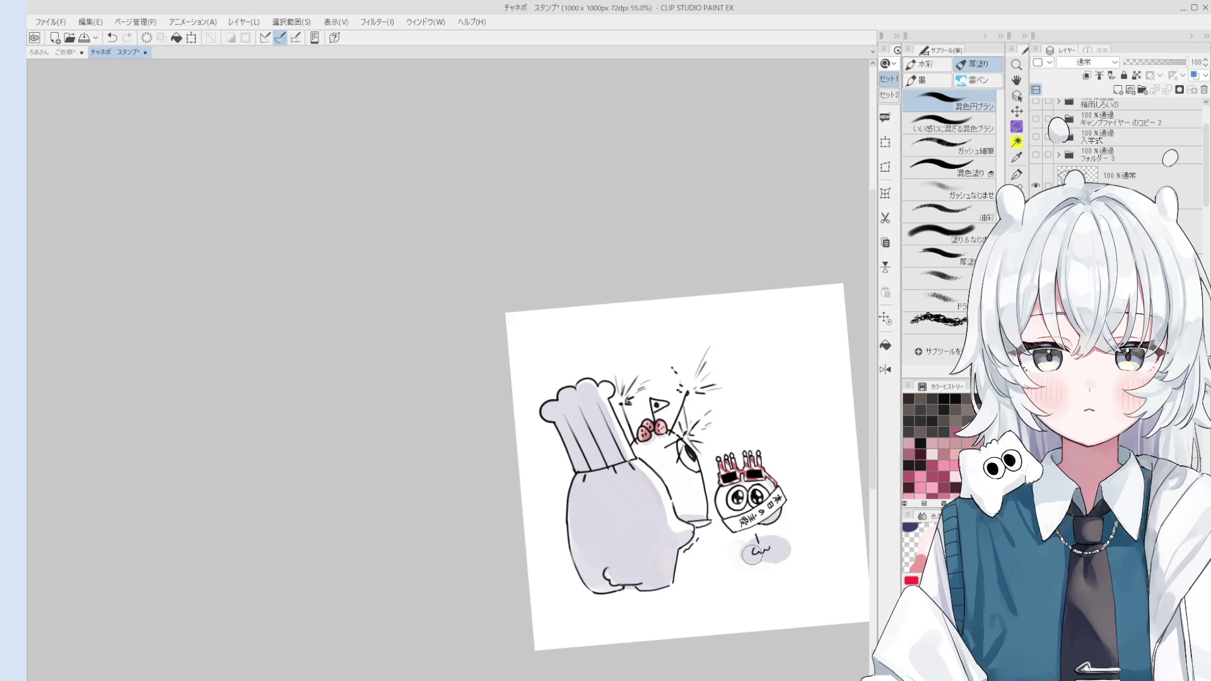
pyautogui.scroll(-2, 783, 549)
pyautogui.scroll(-1, 783, 551)
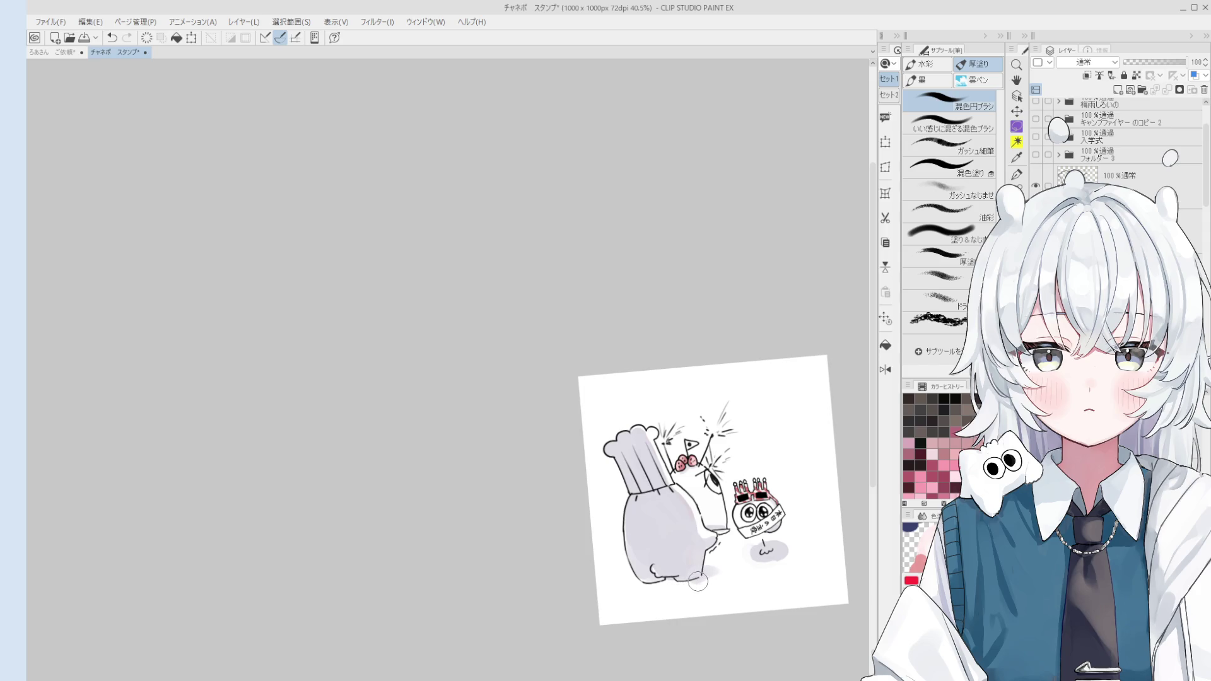
pyautogui.scroll(-1, 731, 585)
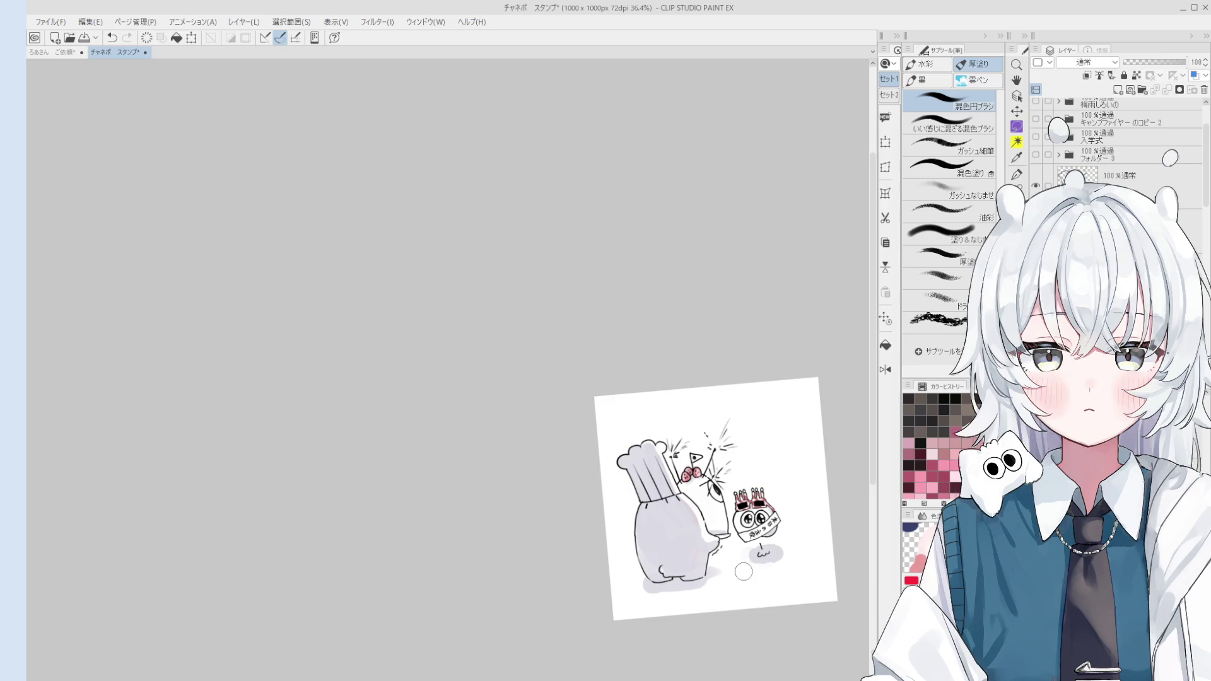
# Level the canvas with the Hand tool and bring the drawing into view.
pyautogui.press('space')
pyautogui.scroll(1, 719, 521)
pyautogui.scroll(5, 731, 506)
pyautogui.moveTo(731, 505)
pyautogui.mouseDown()
pyautogui.moveTo(754, 498)
pyautogui.moveTo(702, 474)
pyautogui.mouseUp()
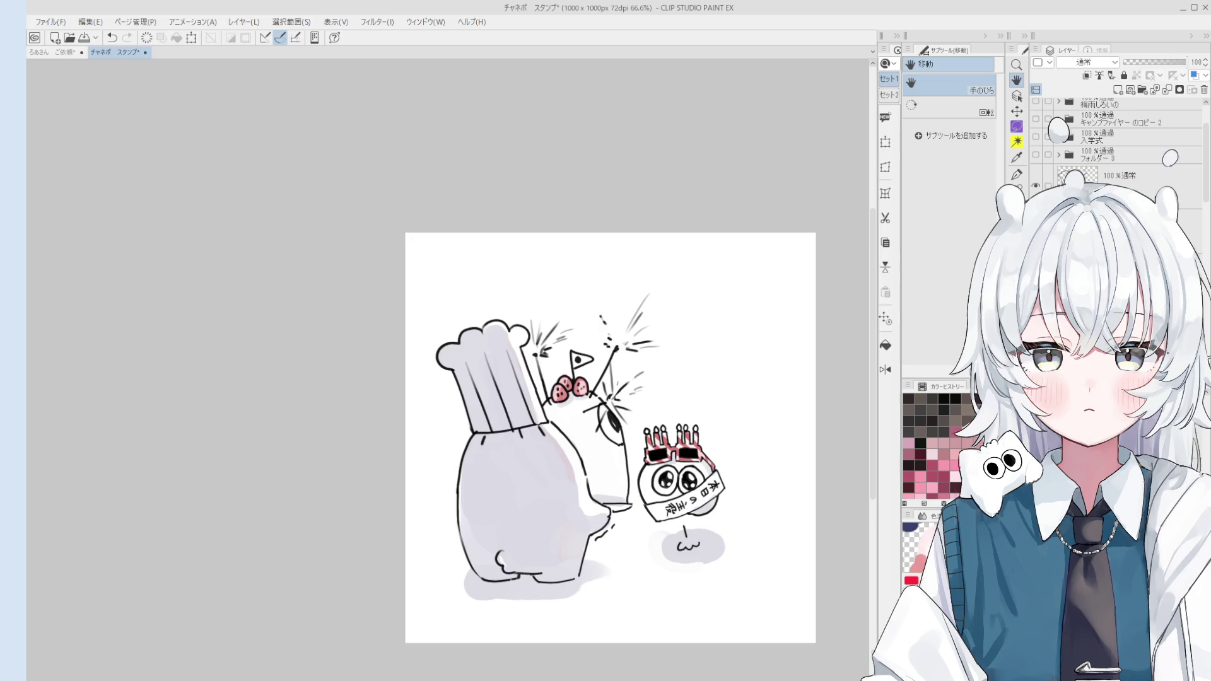
pyautogui.scroll(1, 629, 435)
# Try pale yellow strokes over the middle blob's body, keeping only a narrow one.
pyautogui.moveTo(570, 412); pyautogui.dragTo(615, 487)
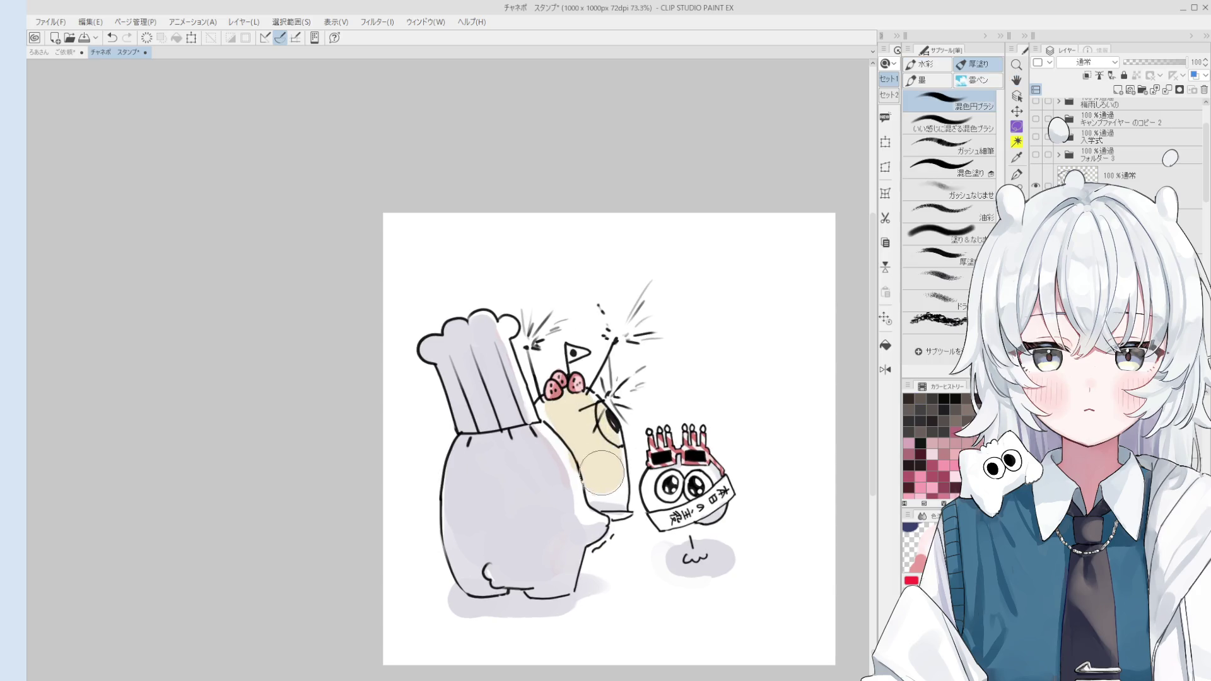
pyautogui.hotkey('ctrl', 'z')
pyautogui.moveTo(568, 402); pyautogui.dragTo(599, 477)
pyautogui.hotkey('ctrl', 'z')
pyautogui.moveTo(571, 405)
pyautogui.mouseDown()
pyautogui.moveTo(608, 499)
pyautogui.moveTo(615, 435)
pyautogui.moveTo(568, 411)
pyautogui.moveTo(578, 401)
pyautogui.mouseUp()
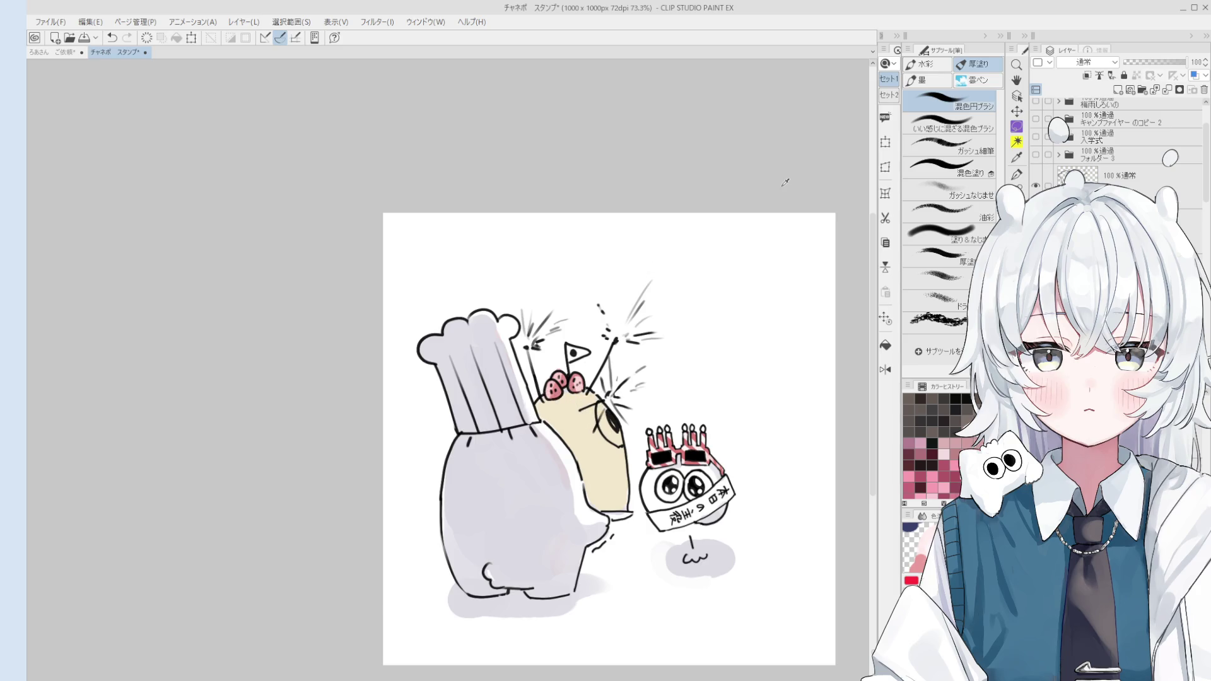
pyautogui.scroll(2, 605, 398)
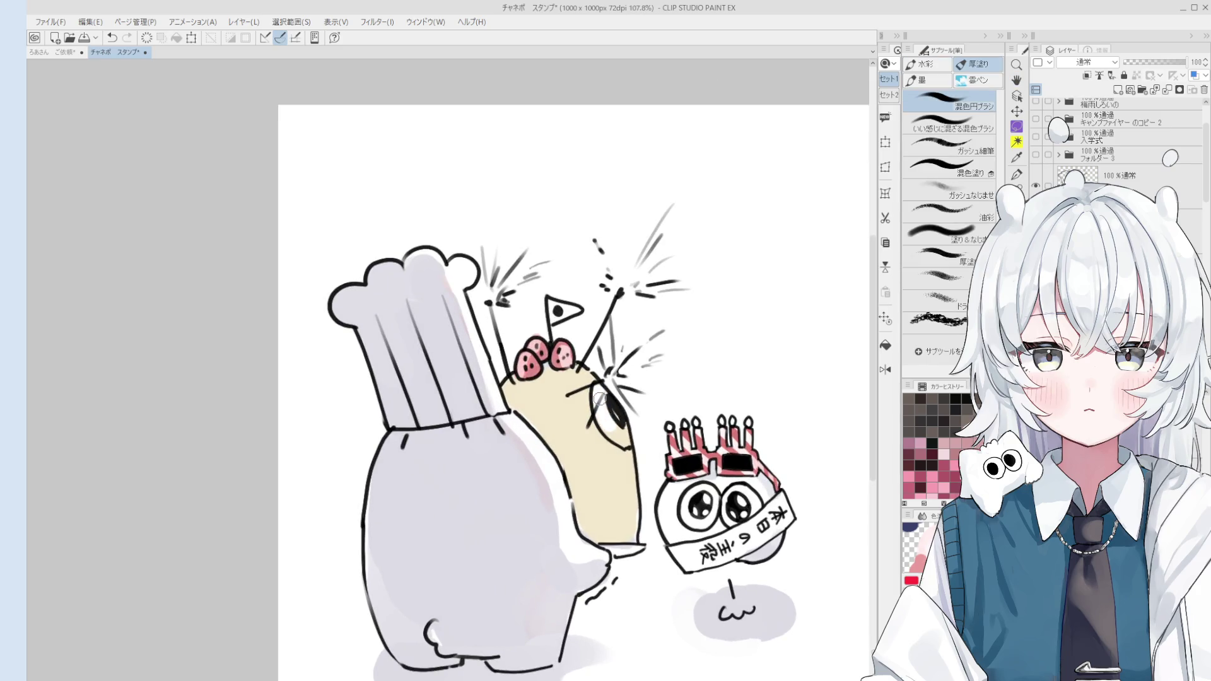
pyautogui.scroll(-3, 629, 475)
pyautogui.scroll(-2, 598, 424)
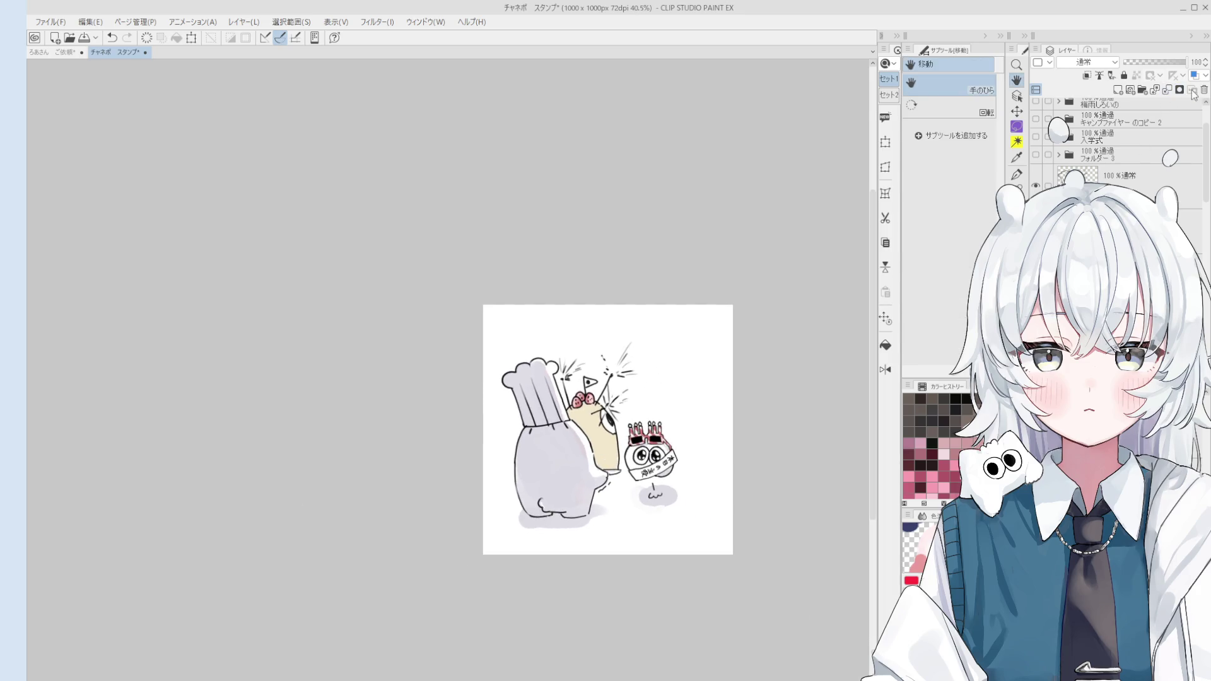
# Undo the beige fill so the middle character's body is white again.
pyautogui.hotkey('ctrl', 'z')
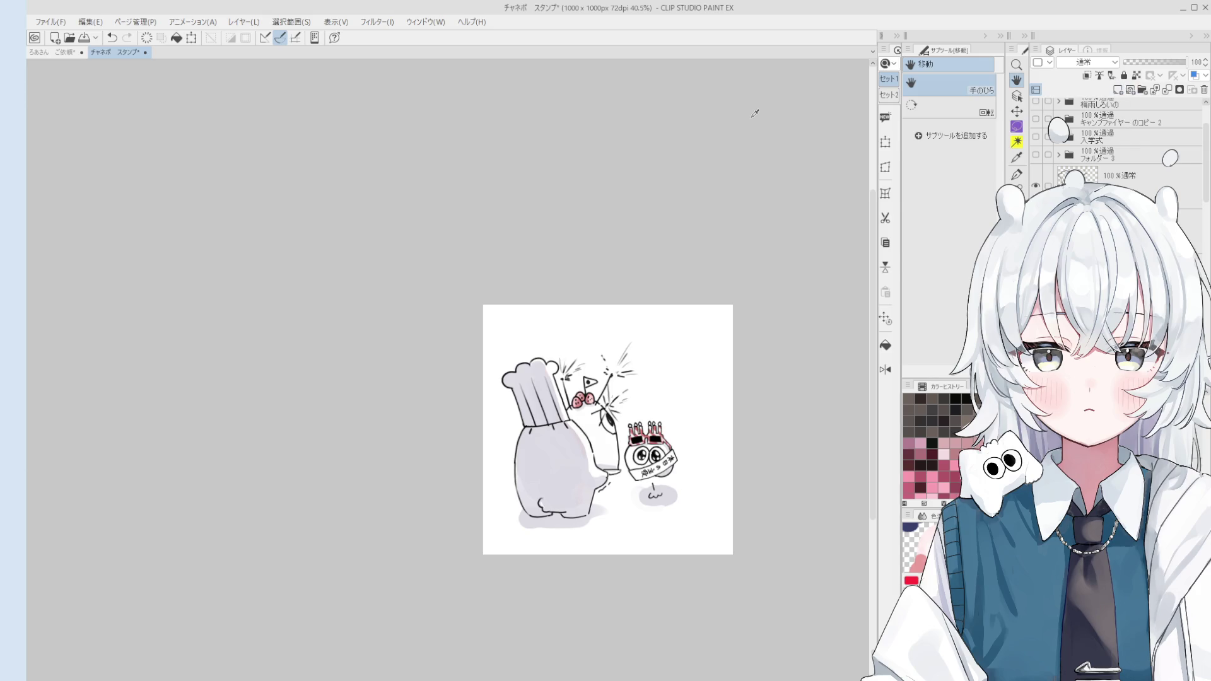
pyautogui.click(885, 345)
pyautogui.scroll(1, 588, 428)
pyautogui.scroll(1, 588, 428)
pyautogui.scroll(1, 589, 427)
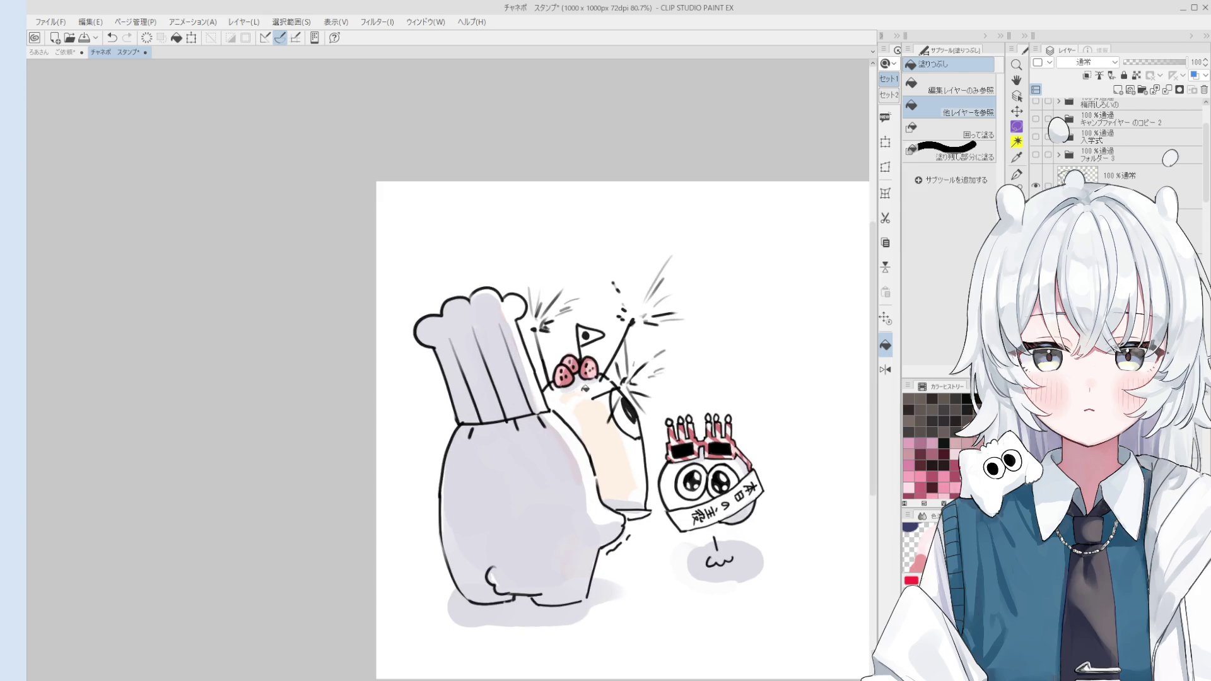
# Paint beige into the gap under the cherries and blend the tan stripe at the cone's bottom.
pyautogui.press('b')
pyautogui.scroll(2, 573, 392)
pyautogui.moveTo(550, 402)
pyautogui.mouseDown()
pyautogui.moveTo(625, 384)
pyautogui.moveTo(662, 416)
pyautogui.moveTo(666, 521)
pyautogui.moveTo(670, 479)
pyautogui.moveTo(689, 566)
pyautogui.moveTo(653, 574)
pyautogui.mouseUp()
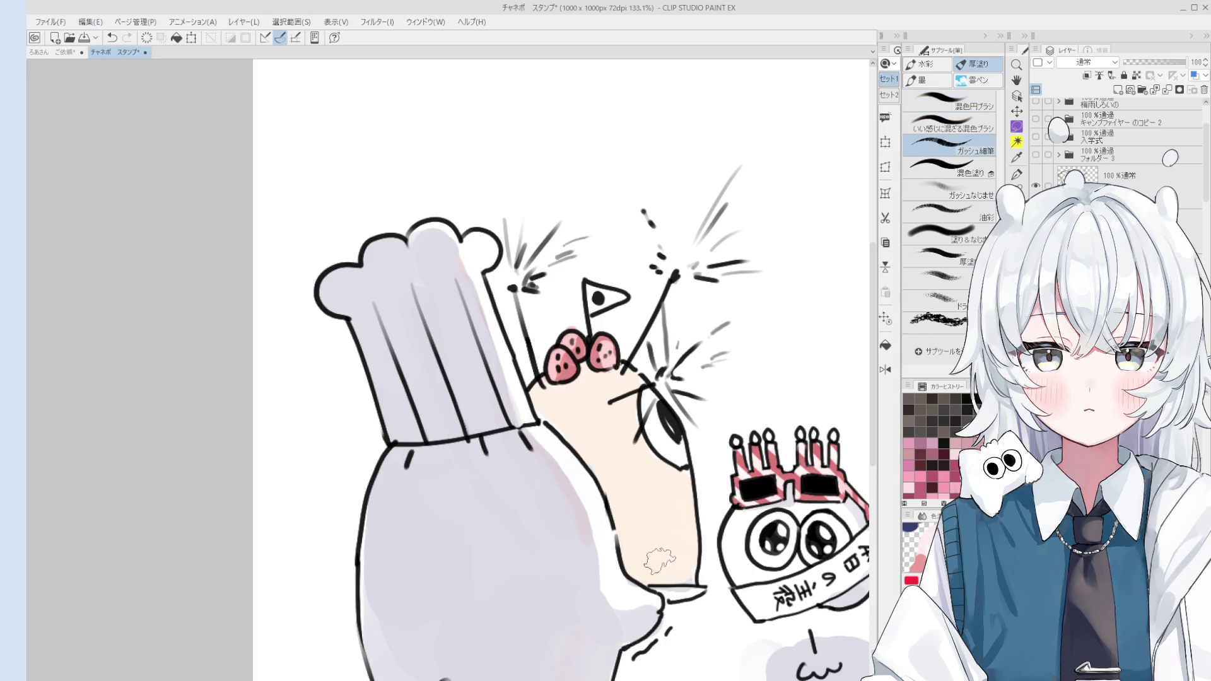
pyautogui.scroll(-4, 693, 577)
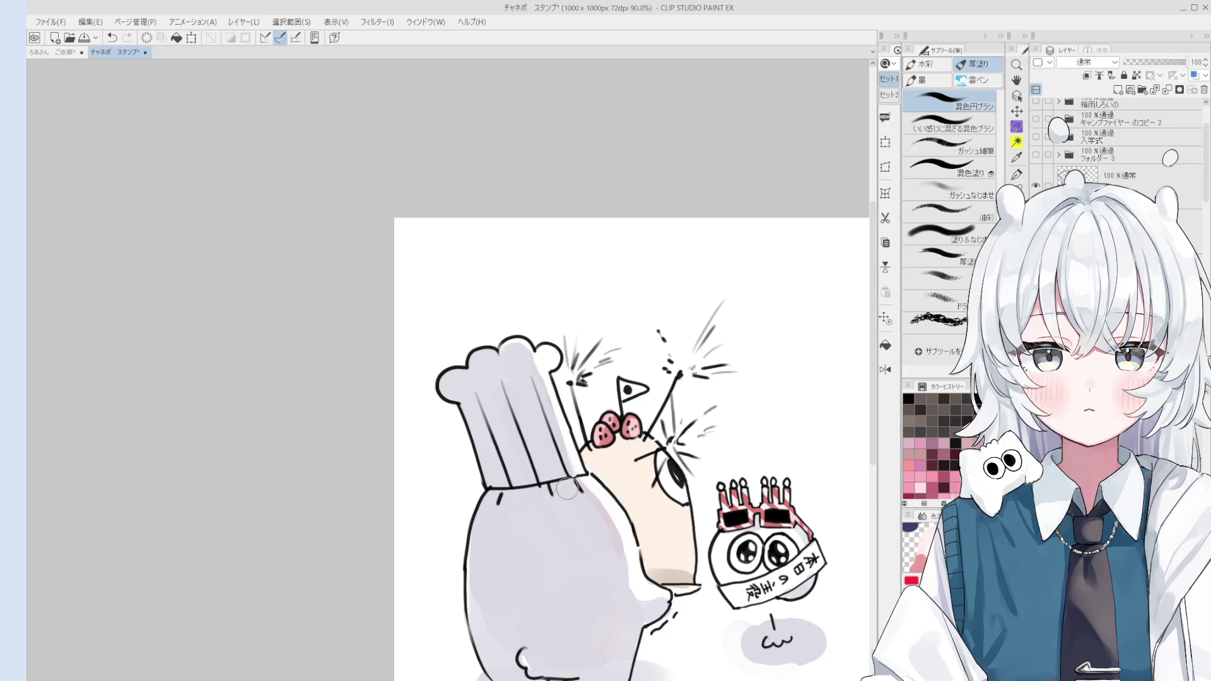
pyautogui.scroll(2, 653, 563)
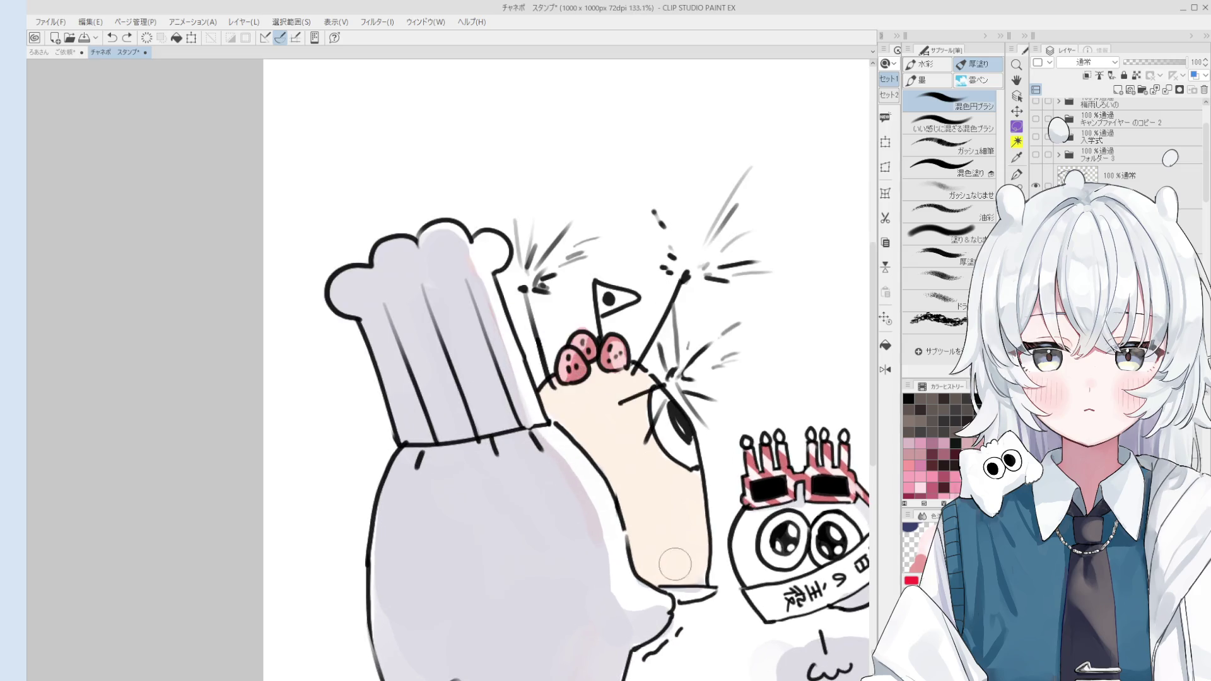
pyautogui.scroll(-1, 700, 587)
pyautogui.scroll(-2, 722, 602)
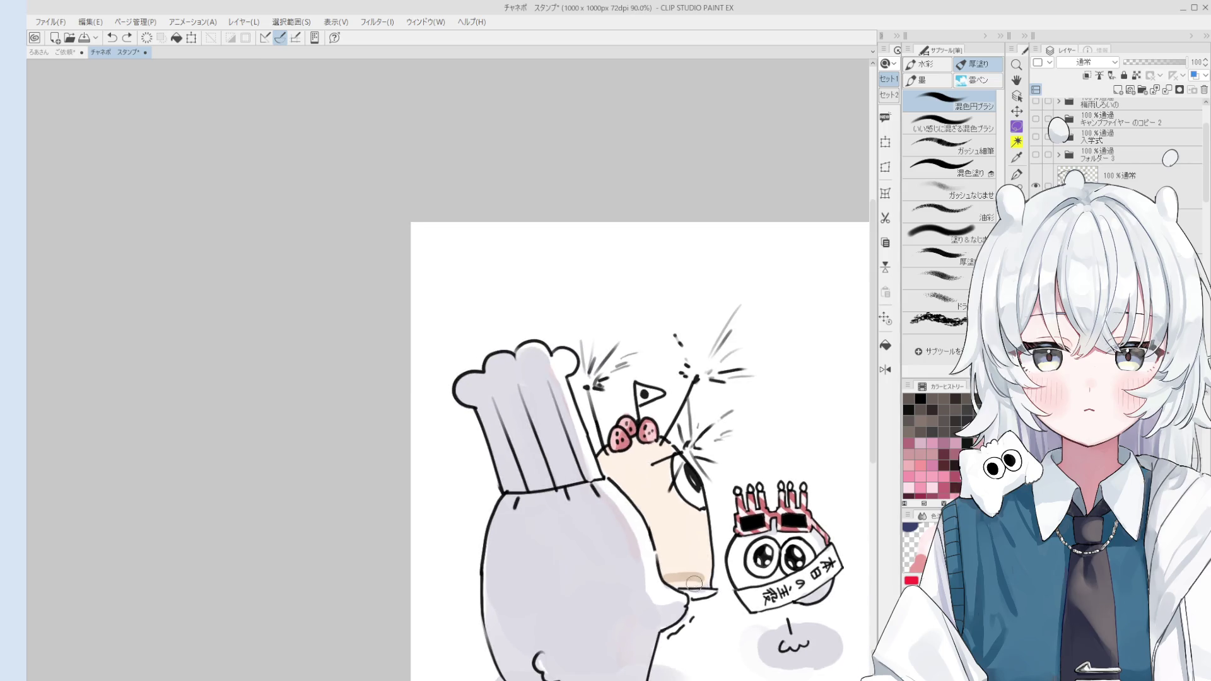
pyautogui.scroll(1, 681, 579)
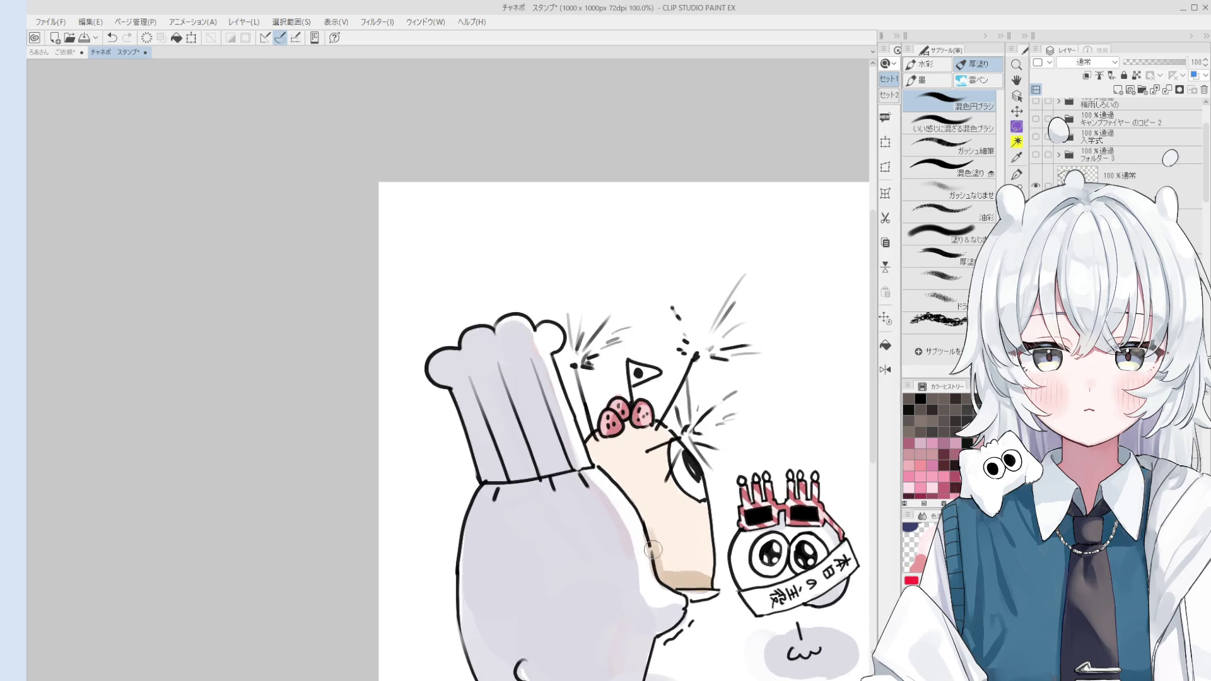
pyautogui.scroll(-1, 653, 549)
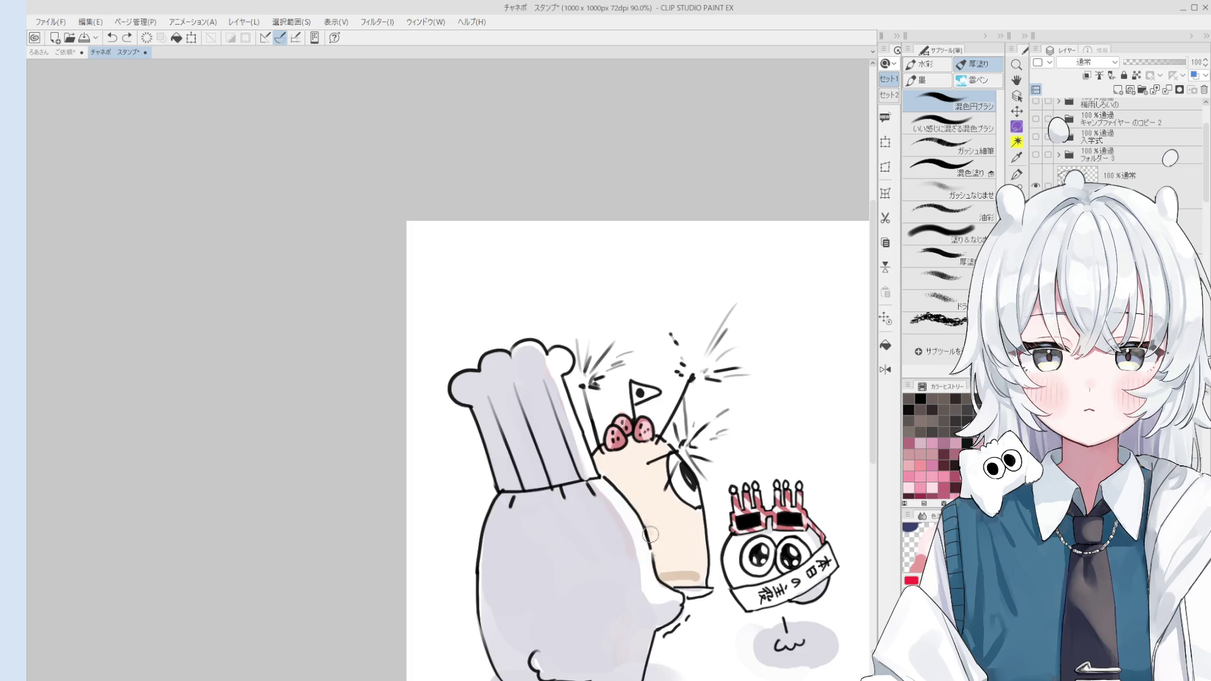
pyautogui.moveTo(659, 582); pyautogui.dragTo(703, 571)
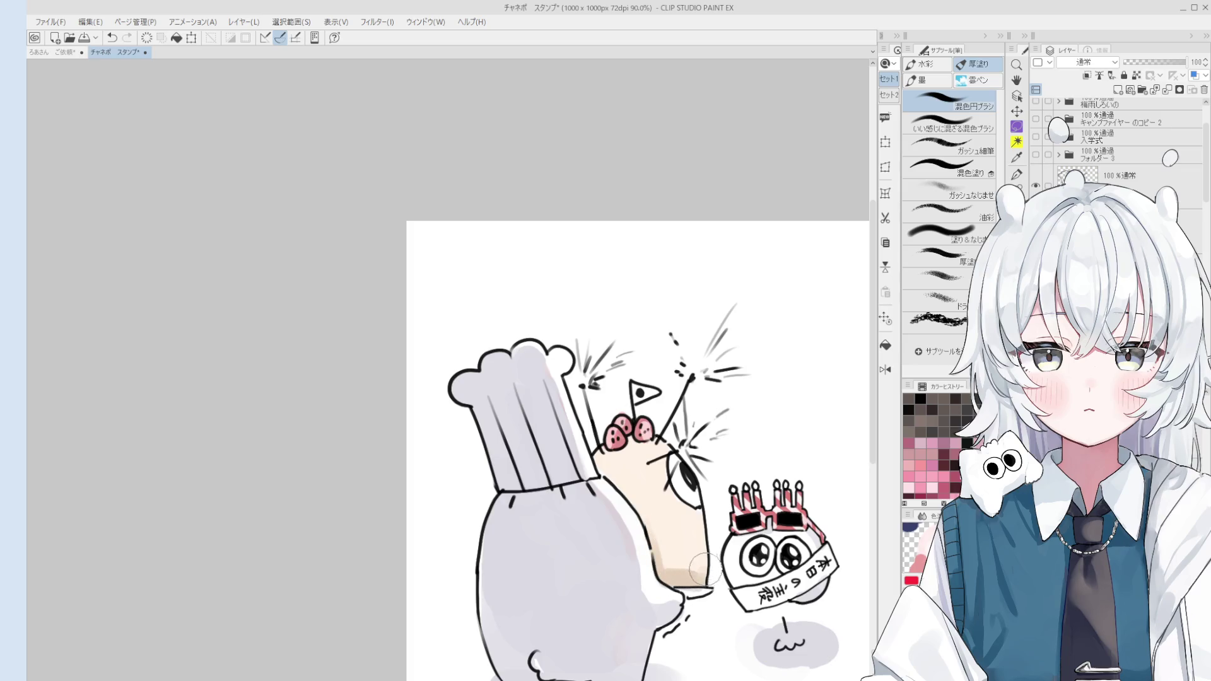
pyautogui.scroll(-2, 703, 569)
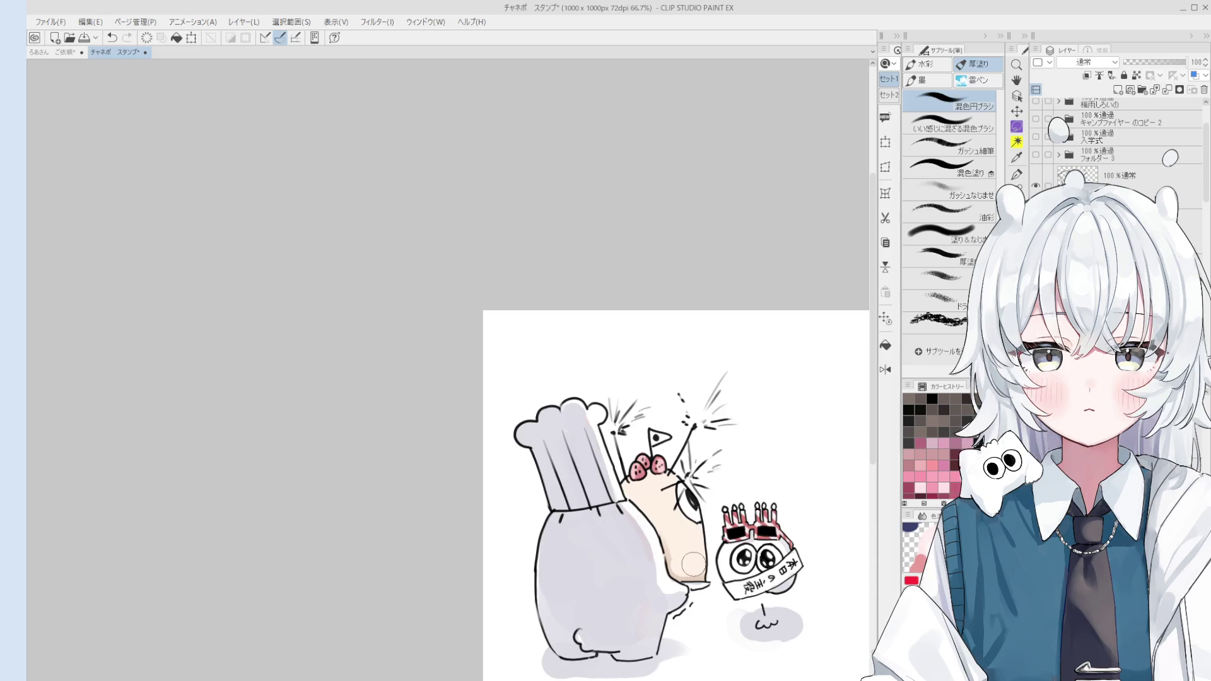
pyautogui.scroll(2, 693, 565)
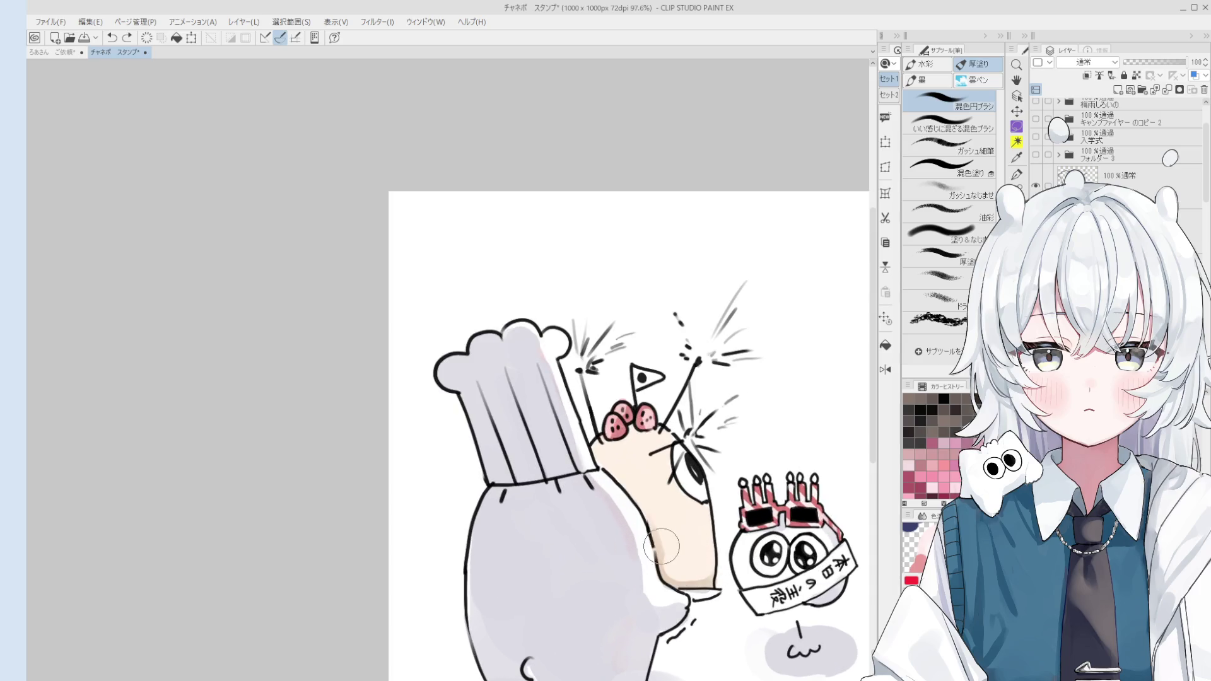
pyautogui.scroll(-2, 695, 575)
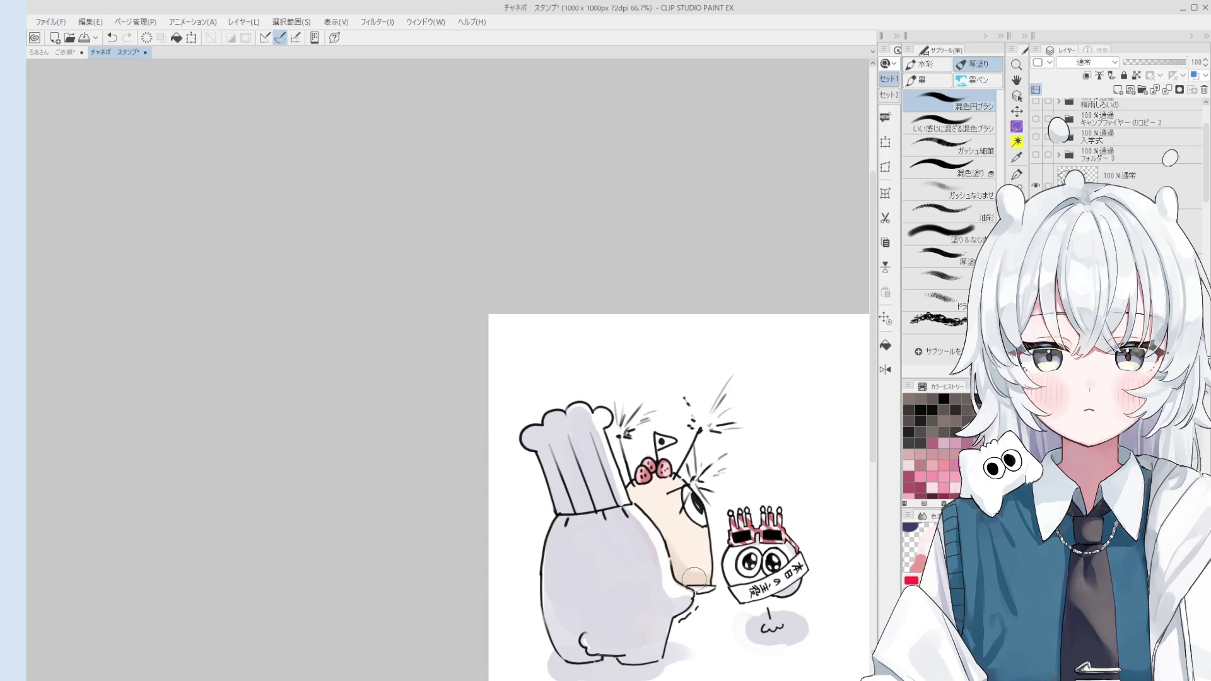
pyautogui.scroll(3, 691, 583)
# Pan the view across the drawing to review the peach-filled character.
pyautogui.press('e')
pyautogui.press('space')
pyautogui.scroll(-2, 680, 582)
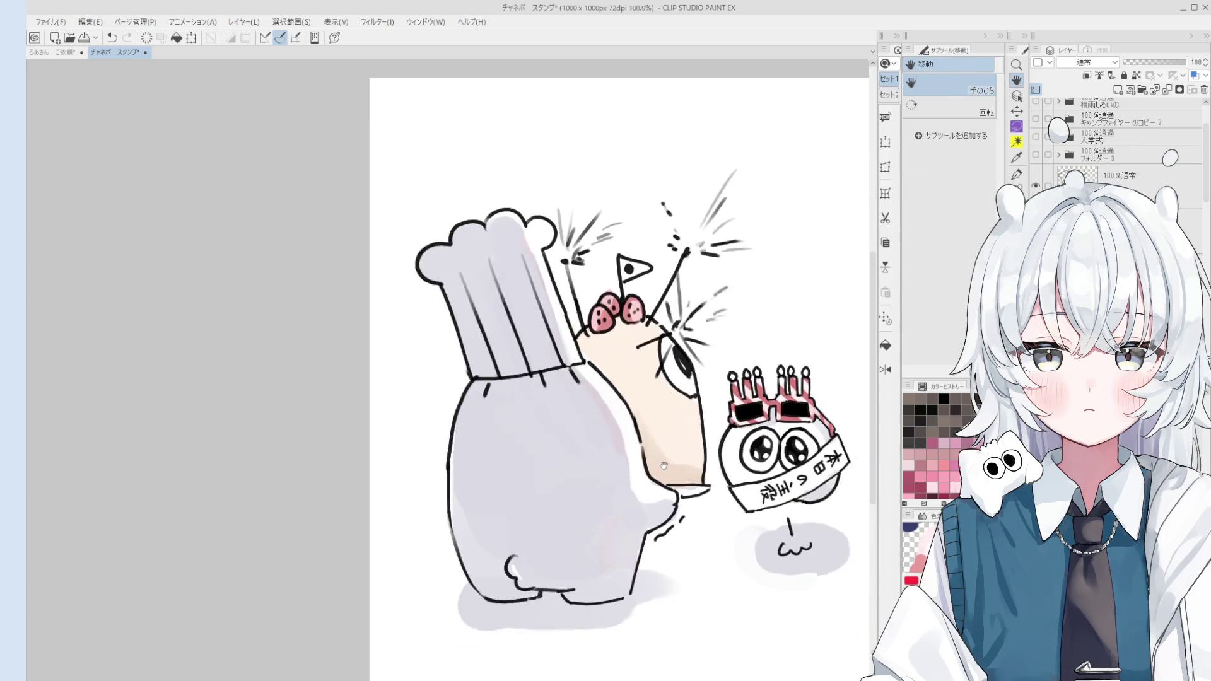
pyautogui.moveTo(663, 406); pyautogui.dragTo(719, 475)
pyautogui.scroll(3, 798, 274)
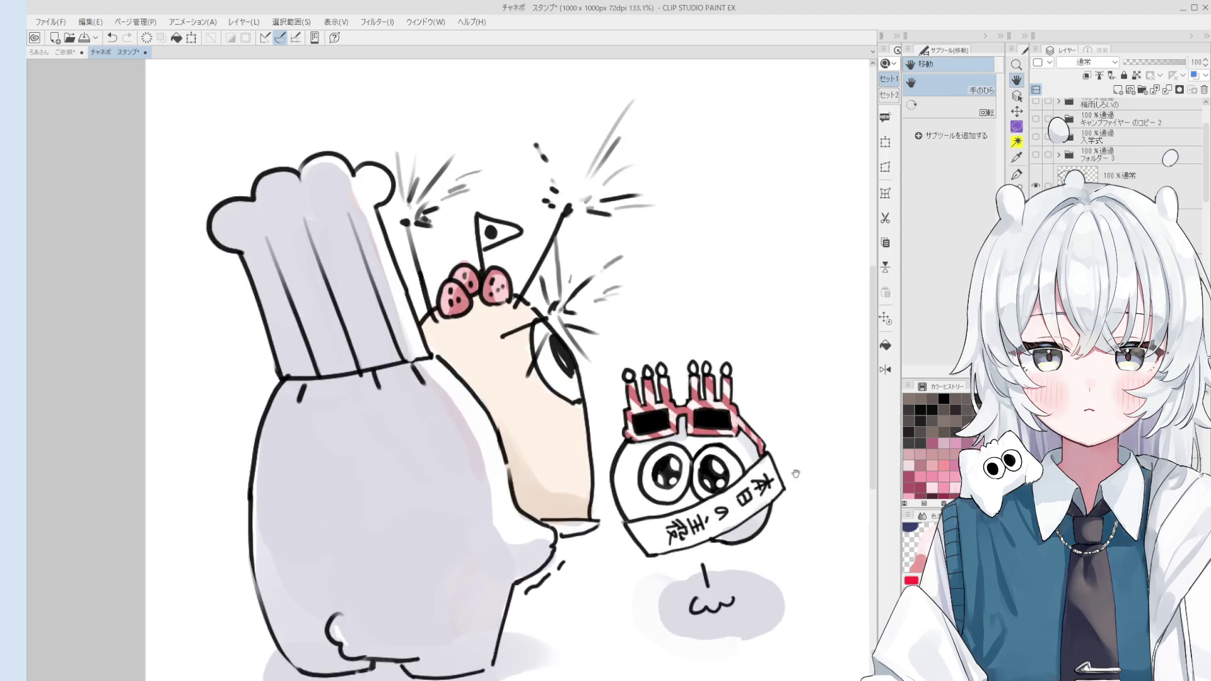
pyautogui.press('o')
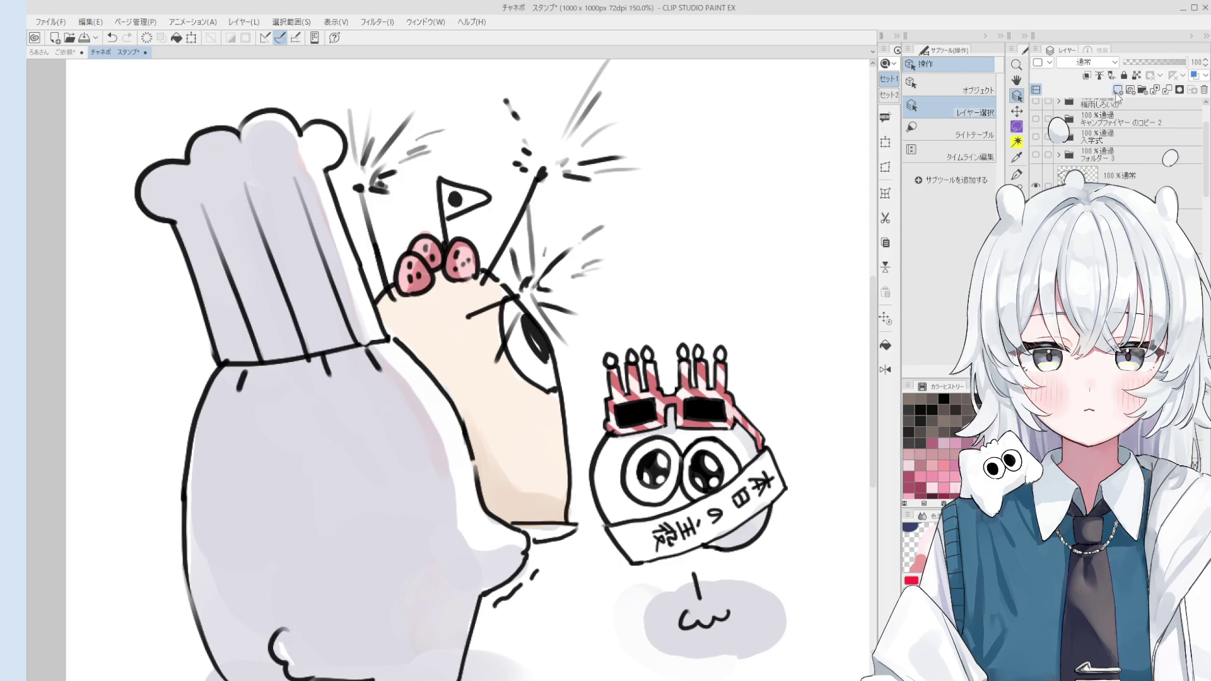
# Fill both parts of the sash with peach, then undo the fill.
pyautogui.press('b')
pyautogui.moveTo(655, 540); pyautogui.dragTo(635, 542)
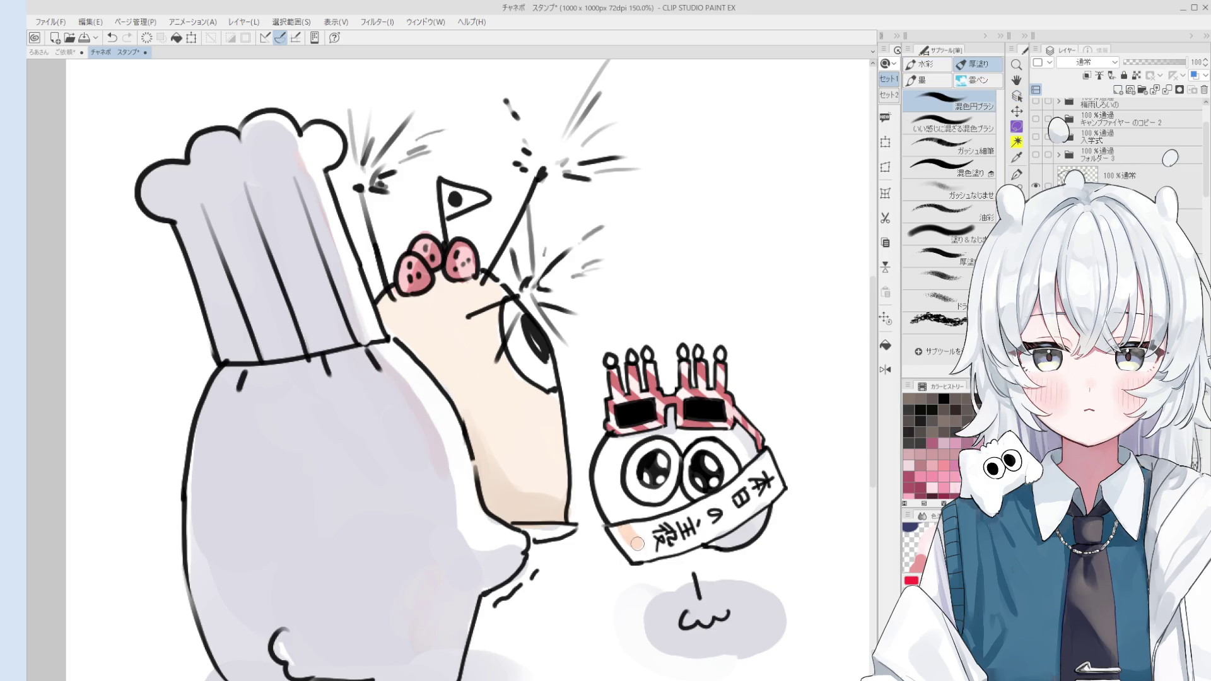
pyautogui.click(884, 345)
pyautogui.click(753, 526)
pyautogui.click(635, 535)
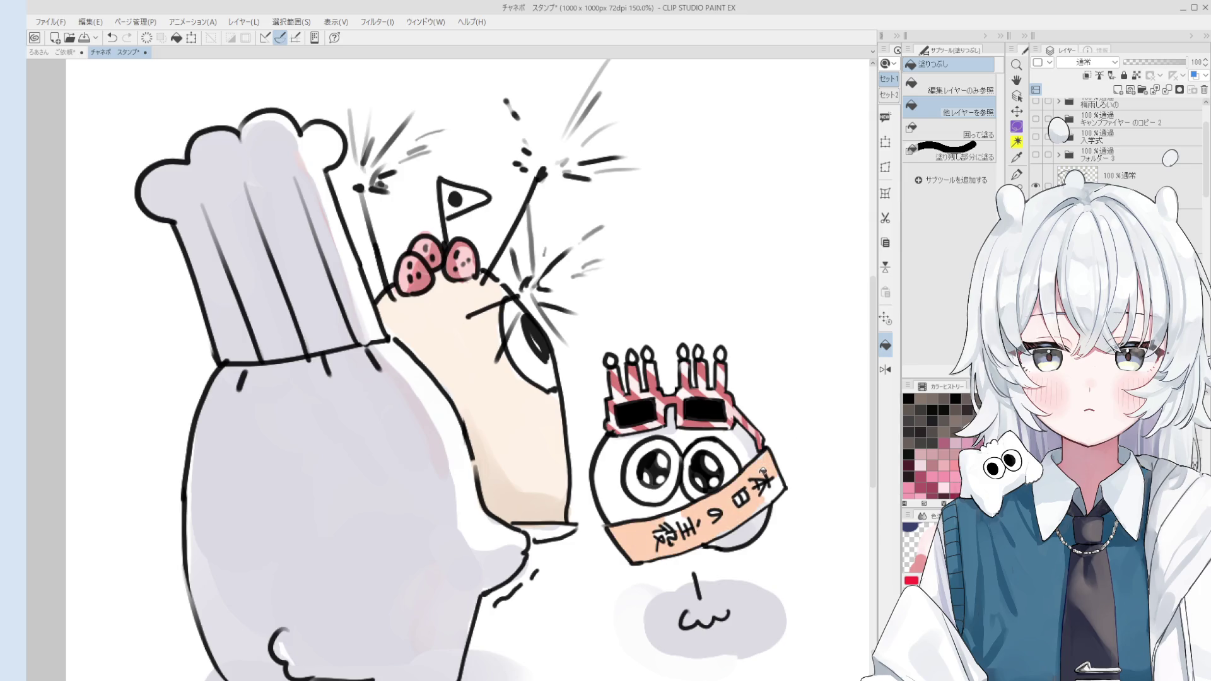
pyautogui.press('b')
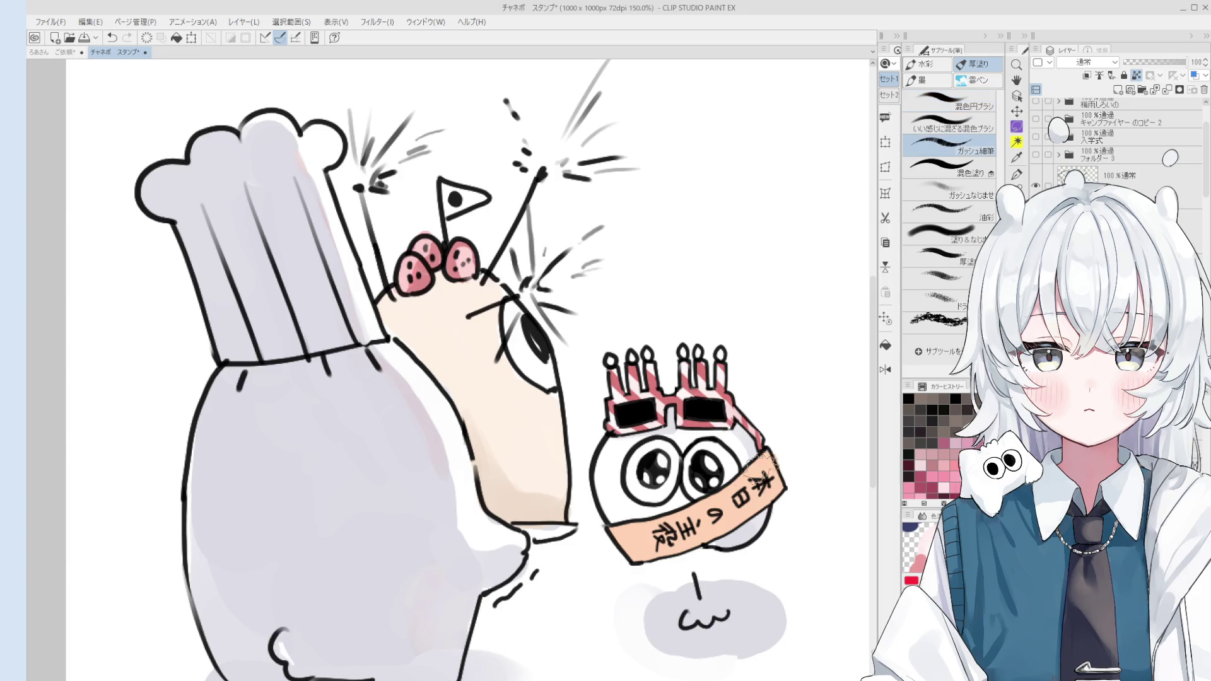
pyautogui.click(946, 148)
pyautogui.hotkey('ctrl', 'z')
# Pick the round colour-mixing brush and pink colour, rotating the canvas for the sash edges.
pyautogui.click(947, 102)
pyautogui.moveTo(625, 554)
pyautogui.mouseDown()
pyautogui.moveTo(667, 525)
pyautogui.moveTo(536, 455)
pyautogui.mouseUp()
pyautogui.hotkey('ctrl', 'z')
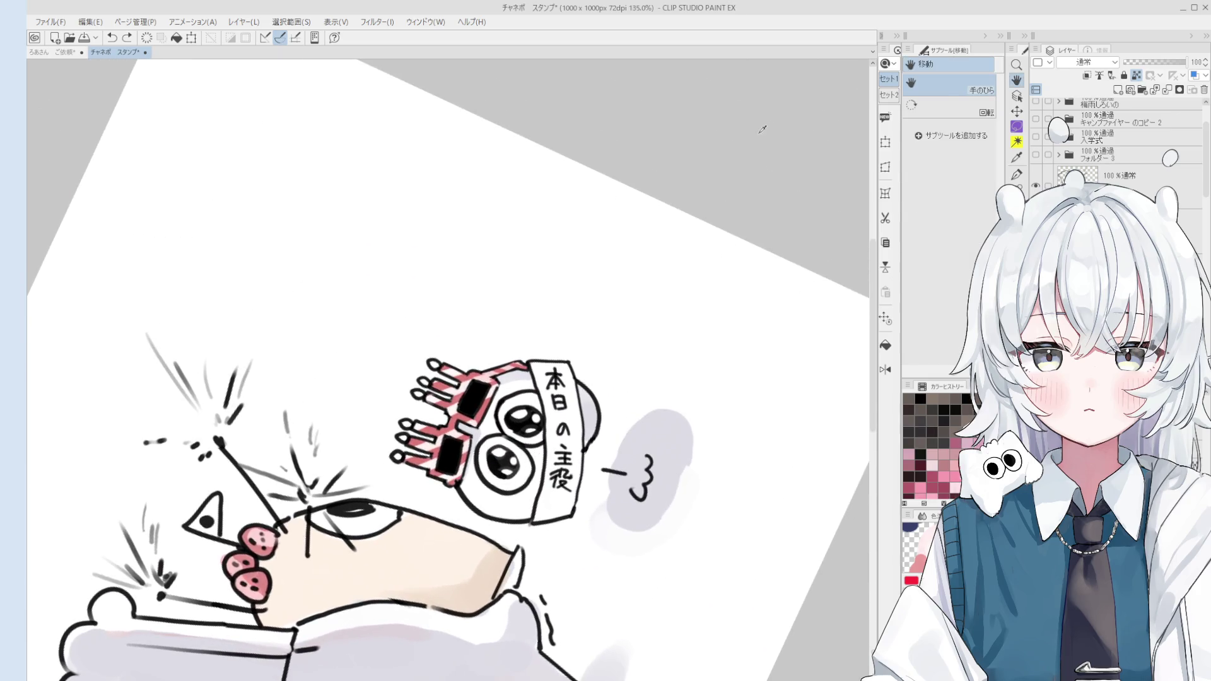
pyautogui.press('space')
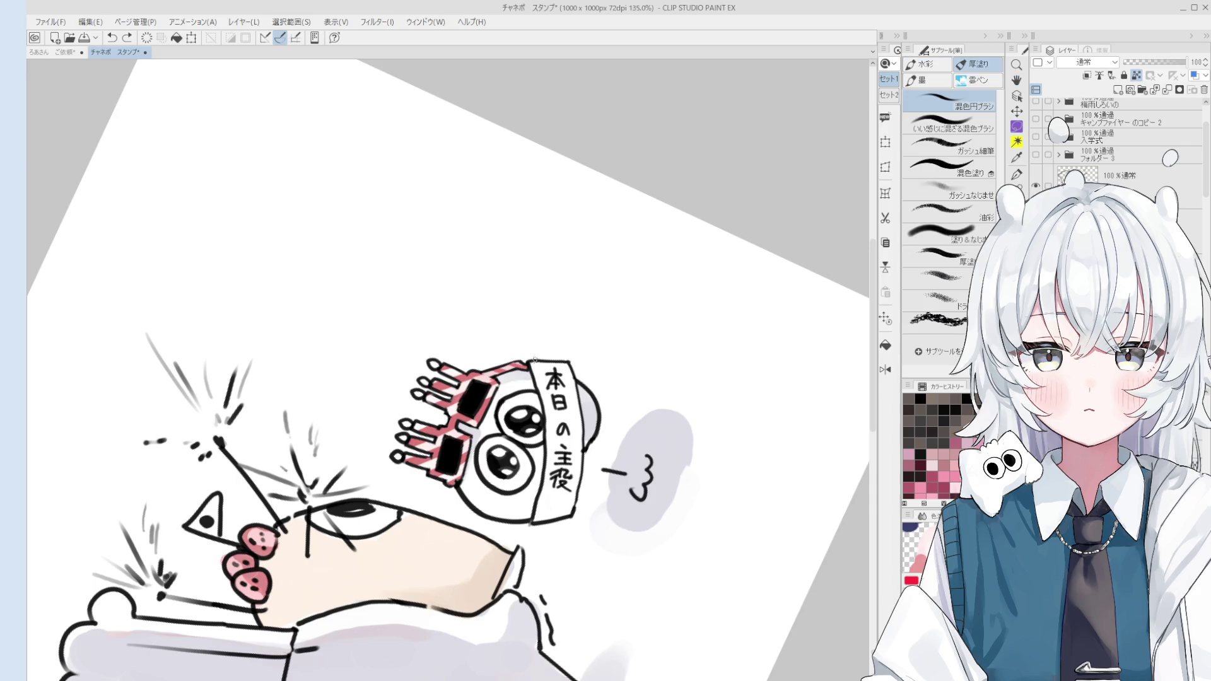
pyautogui.keyDown('alt'); pyautogui.click(534, 360); pyautogui.keyUp('alt')
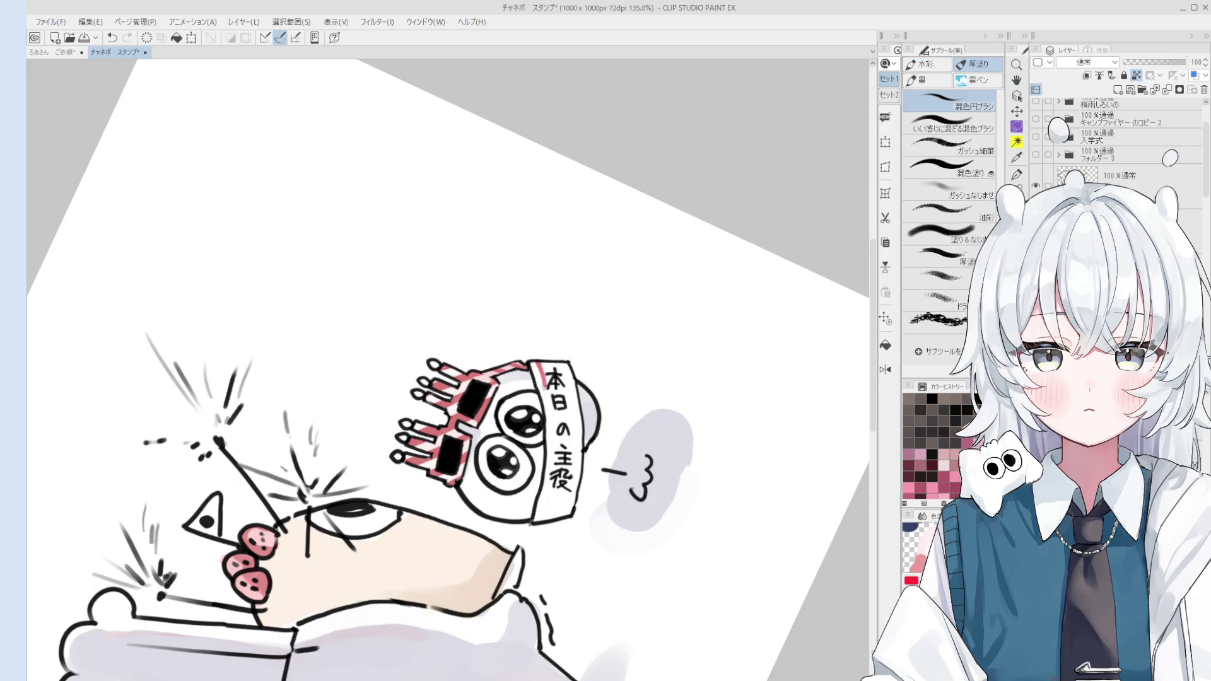
pyautogui.press('-')
# Draw straight pink lines down the sash's left and right edges.
pyautogui.hotkey('ctrl', 'z')
pyautogui.moveTo(539, 364)
pyautogui.mouseDown()
pyautogui.moveTo(566, 412)
pyautogui.moveTo(574, 493)
pyautogui.mouseUp()
pyautogui.hotkey('ctrl', 'z')
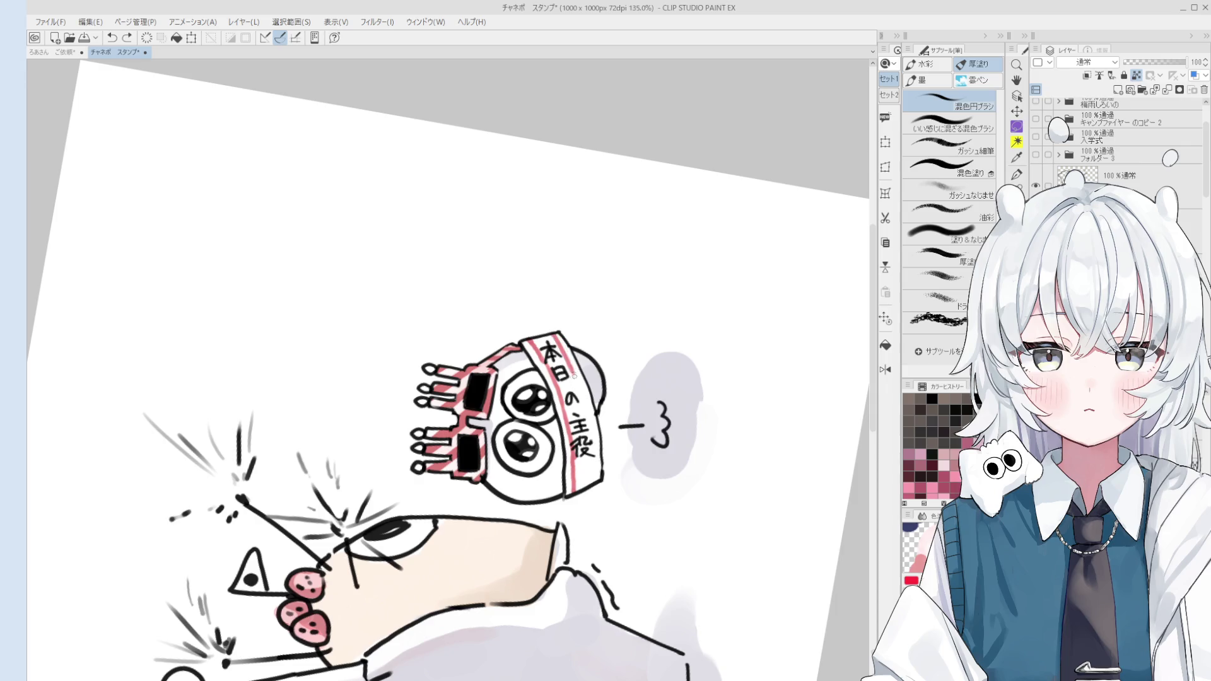
pyautogui.moveTo(573, 372); pyautogui.dragTo(596, 466)
pyautogui.hotkey('ctrl', 'z')
pyautogui.moveTo(587, 412); pyautogui.dragTo(596, 469)
pyautogui.scroll(-2, 596, 470)
pyautogui.scroll(-2, 596, 469)
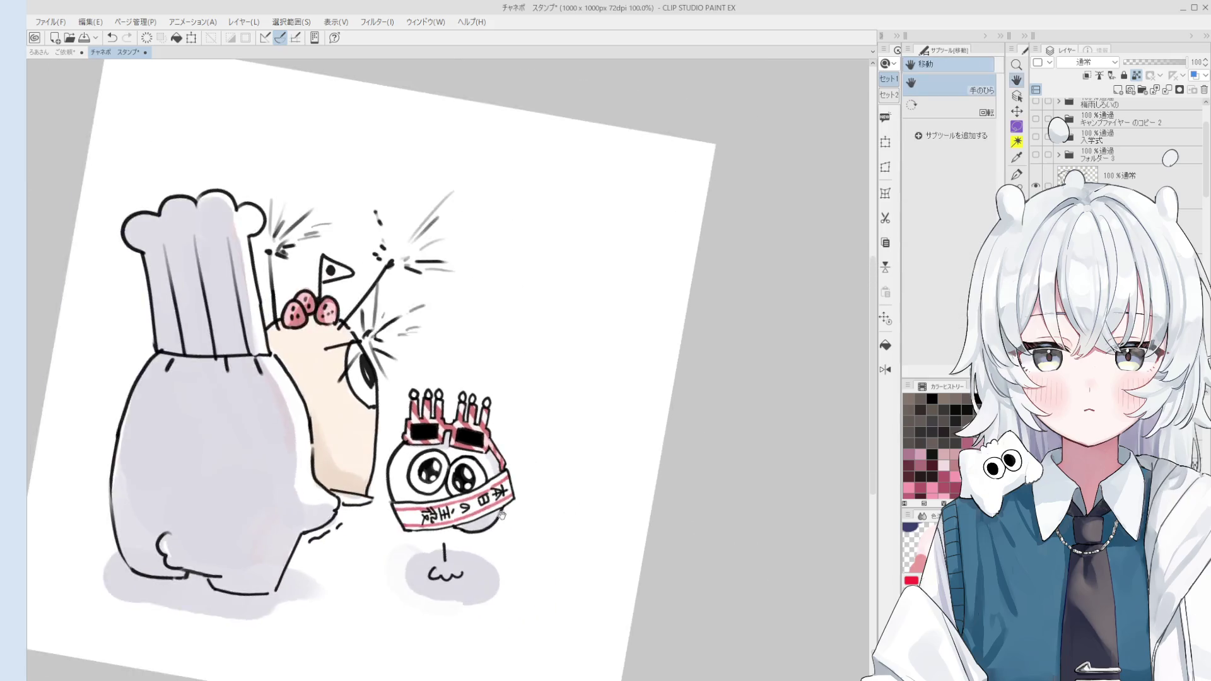
pyautogui.scroll(-2, 597, 469)
pyautogui.scroll(5, 596, 470)
pyautogui.moveTo(618, 449); pyautogui.dragTo(633, 488)
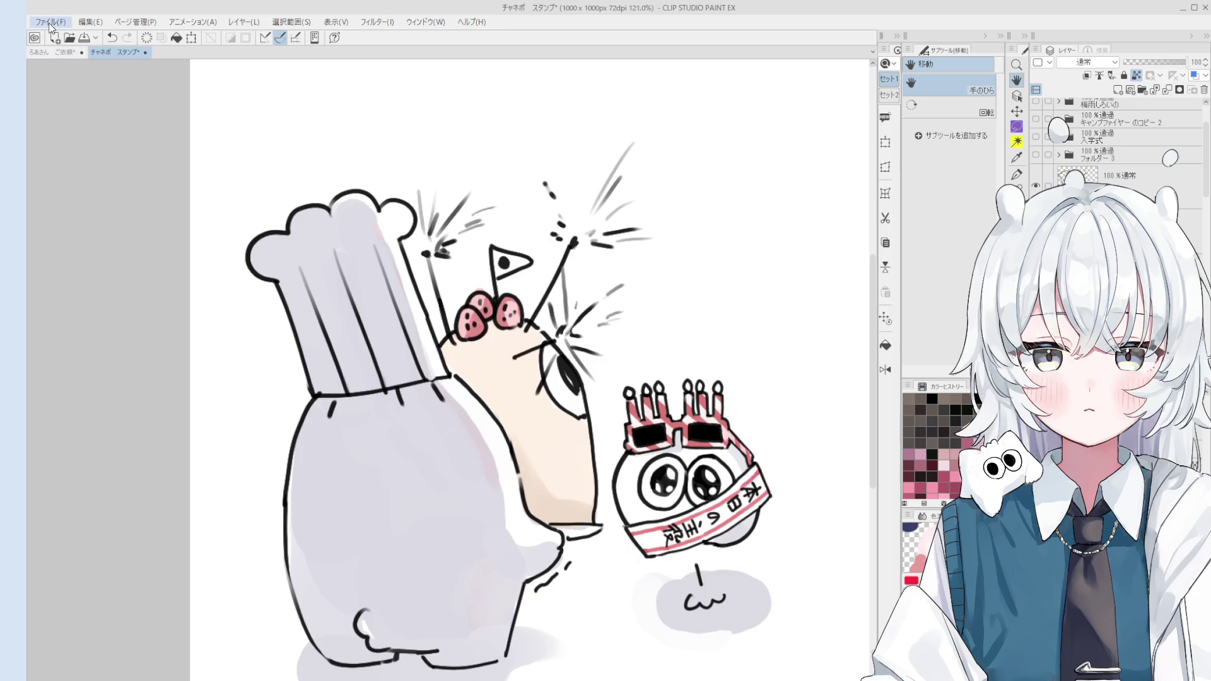
# Save the stamp drawing with Ctrl+S.
pyautogui.hotkey('ctrl', 's')
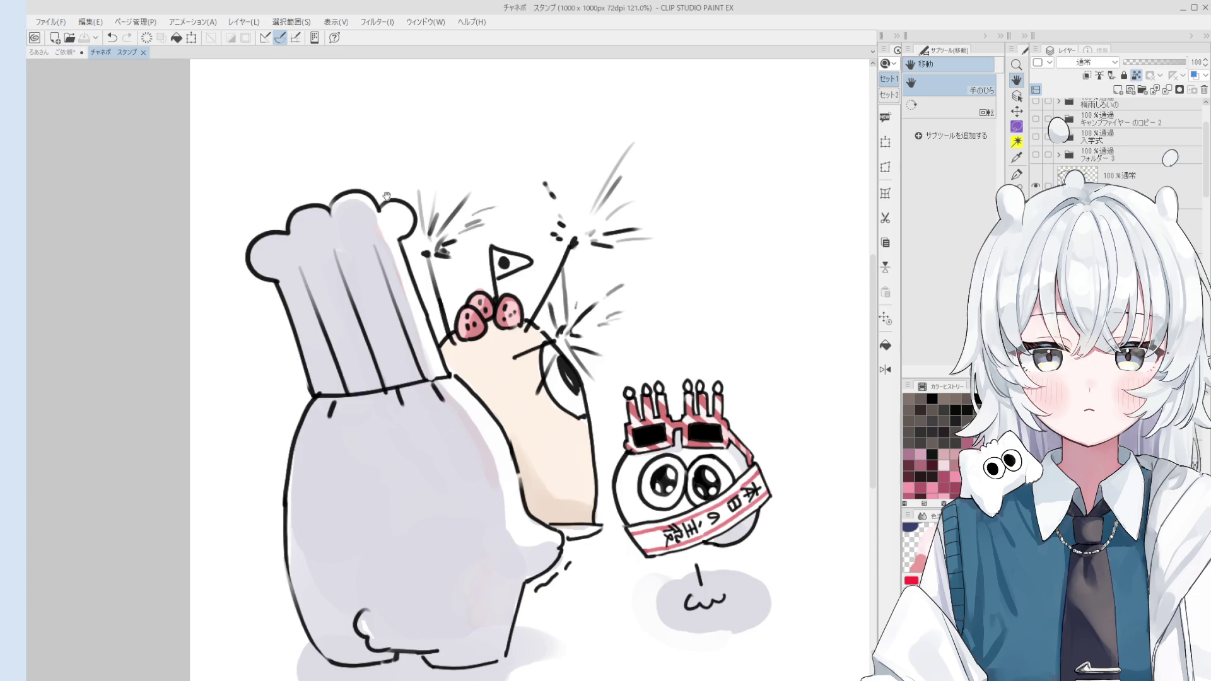